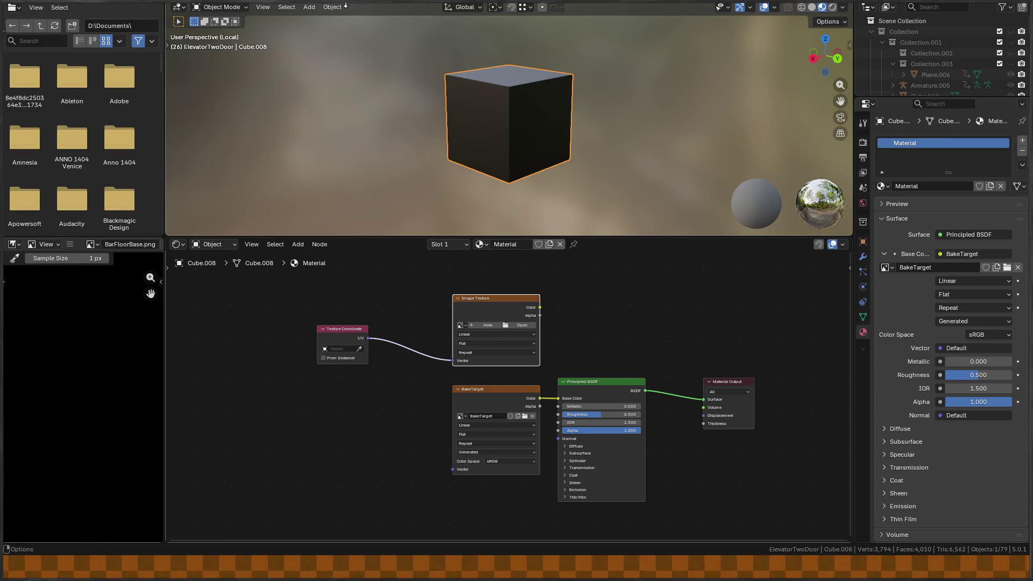
Frame the material nodes and move the BakeTarget node further left.
{"action": "mouse_move", "coordinate": [525, 396]}
{"action": "left_mouse_down"}
{"action": "mouse_move", "coordinate": [483, 364]}
{"action": "mouse_move", "coordinate": [533, 372]}
{"action": "left_mouse_up"}
{"action": "scroll", "coordinate": [533, 372], "scroll_direction": "up", "scroll_amount": 1}
{"action": "scroll", "coordinate": [481, 380], "scroll_direction": "up", "scroll_amount": 1}
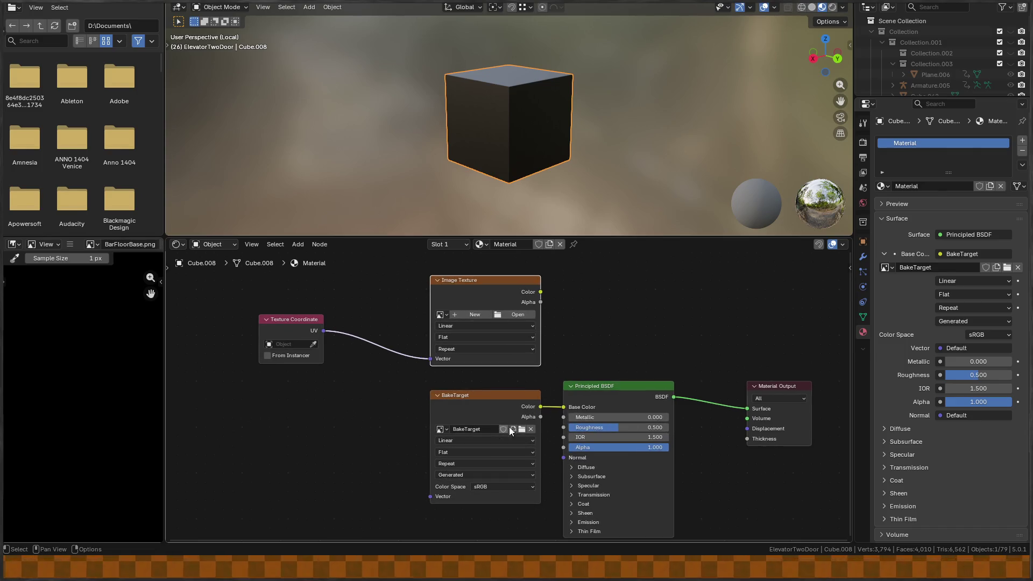
{"action": "scroll", "coordinate": [557, 352], "scroll_direction": "up", "scroll_amount": 1}
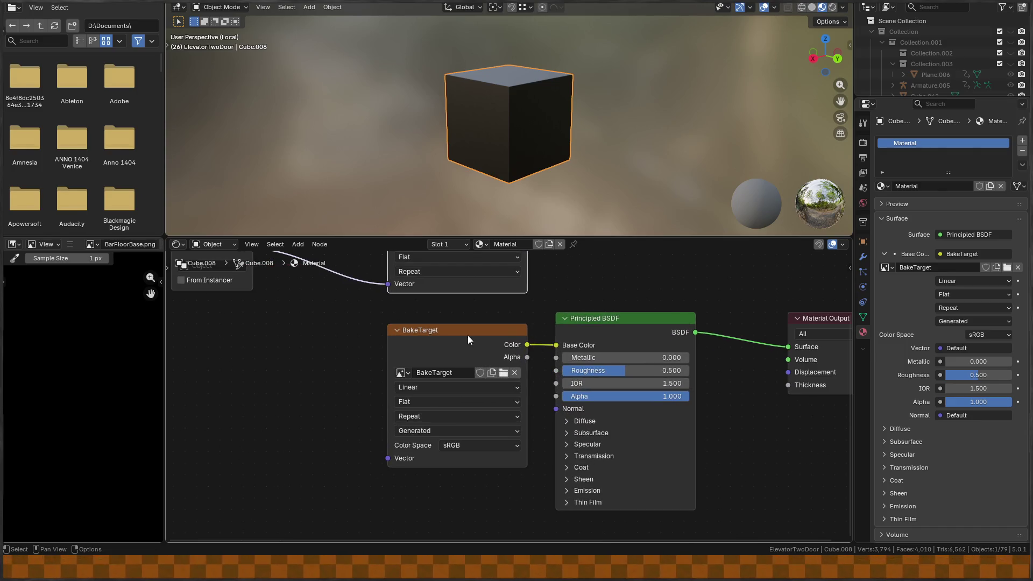
{"action": "left_click_drag", "start_coordinate": [479, 336], "coordinate": [428, 340]}
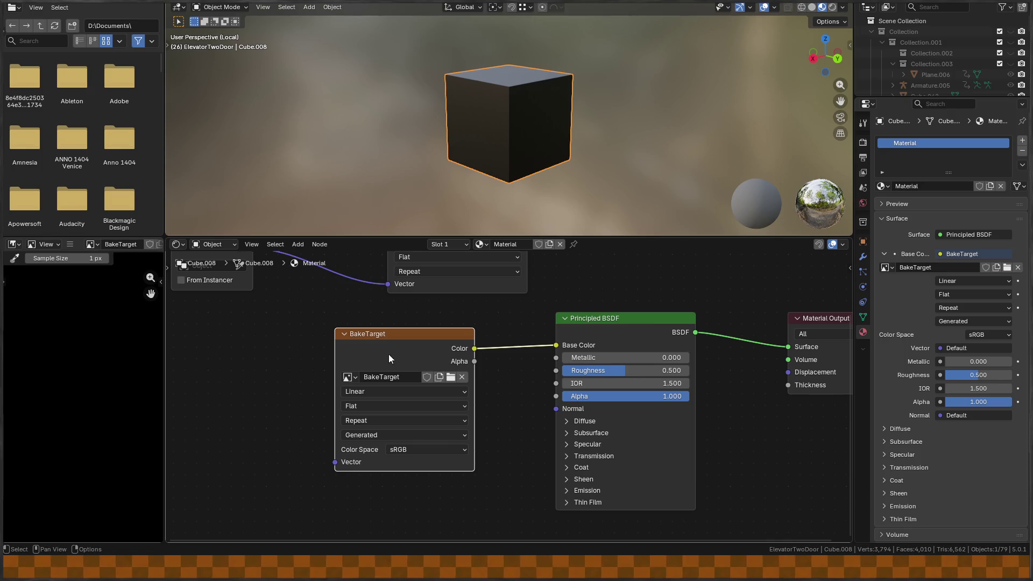
Add an Image Texture node onto the BakeTarget link, then delete it again.
{"action": "key", "text": "shift+a"}
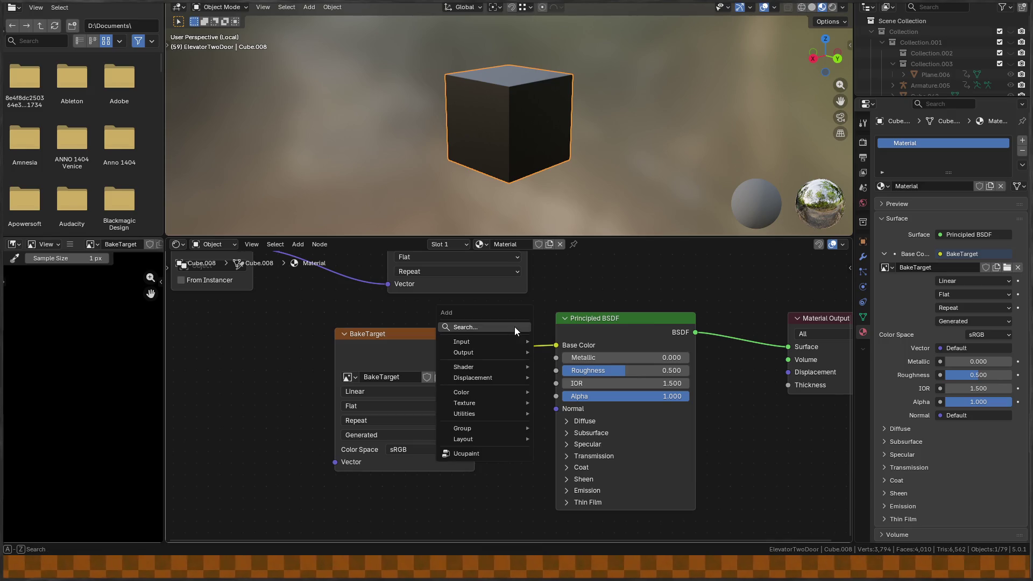
{"action": "left_click", "coordinate": [514, 327]}
{"action": "type", "text": "image text"}
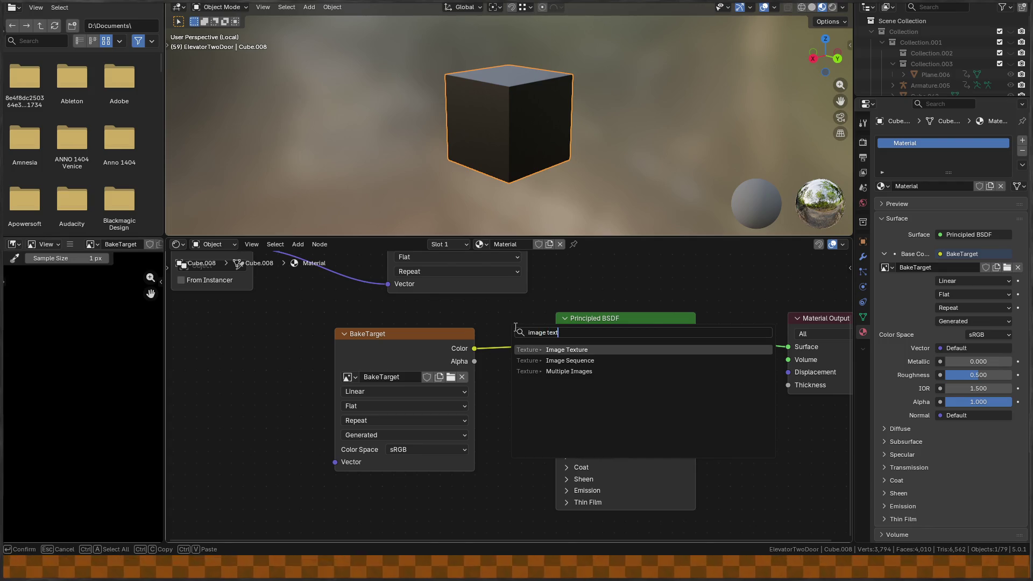
{"action": "key", "text": "Return"}
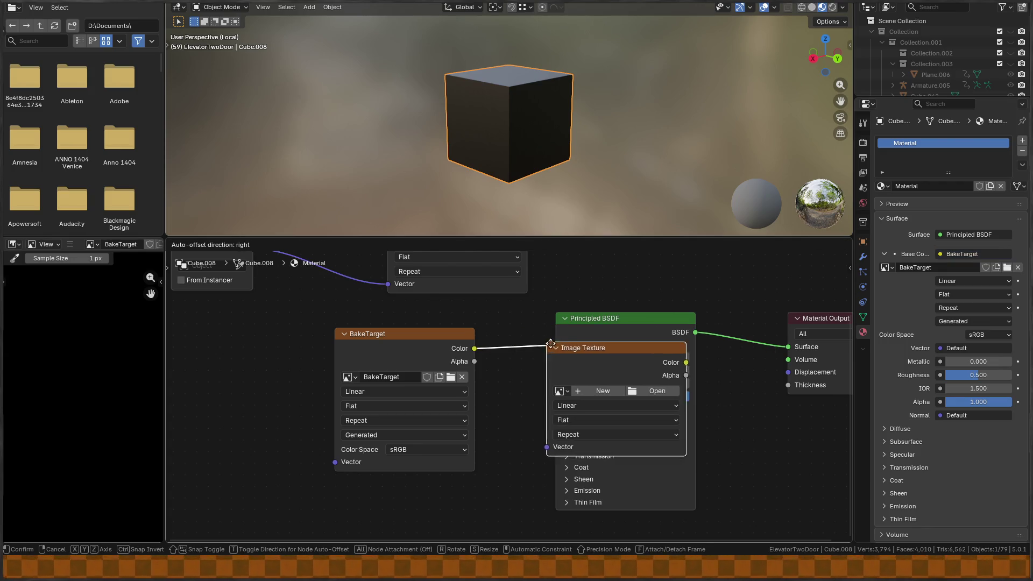
{"action": "left_click", "coordinate": [481, 312]}
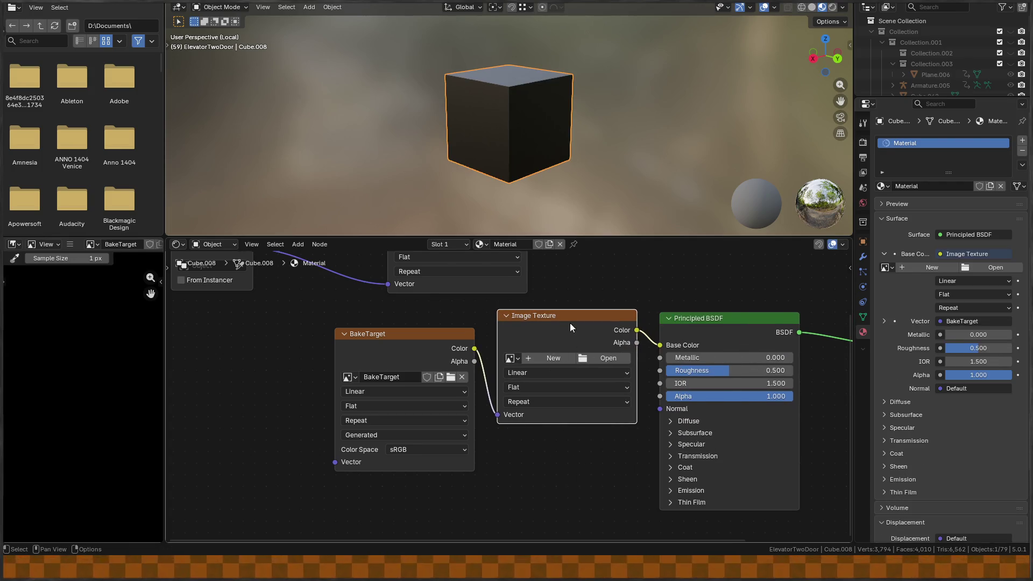
{"action": "left_click", "coordinate": [511, 359]}
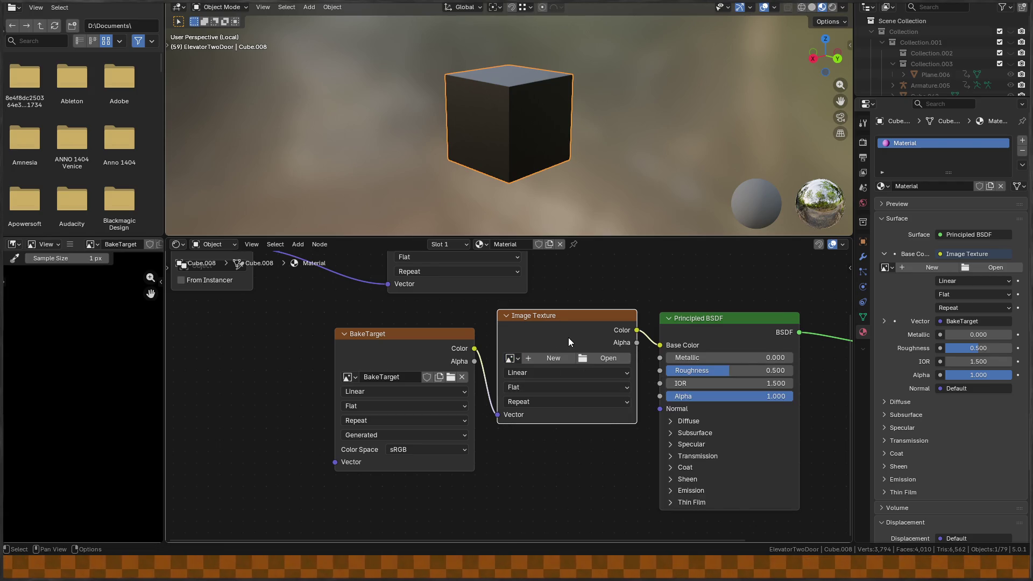
{"action": "key", "text": "x"}
Reconnect BakeTarget Color to Base Color, then delete the BakeTarget node.
{"action": "left_click_drag", "start_coordinate": [474, 348], "coordinate": [661, 338]}
{"action": "mouse_move", "coordinate": [389, 338]}
{"action": "left_mouse_down"}
{"action": "mouse_move", "coordinate": [516, 338]}
{"action": "mouse_move", "coordinate": [499, 342]}
{"action": "left_mouse_up"}
{"action": "scroll", "coordinate": [561, 311], "scroll_direction": "down", "scroll_amount": 1}
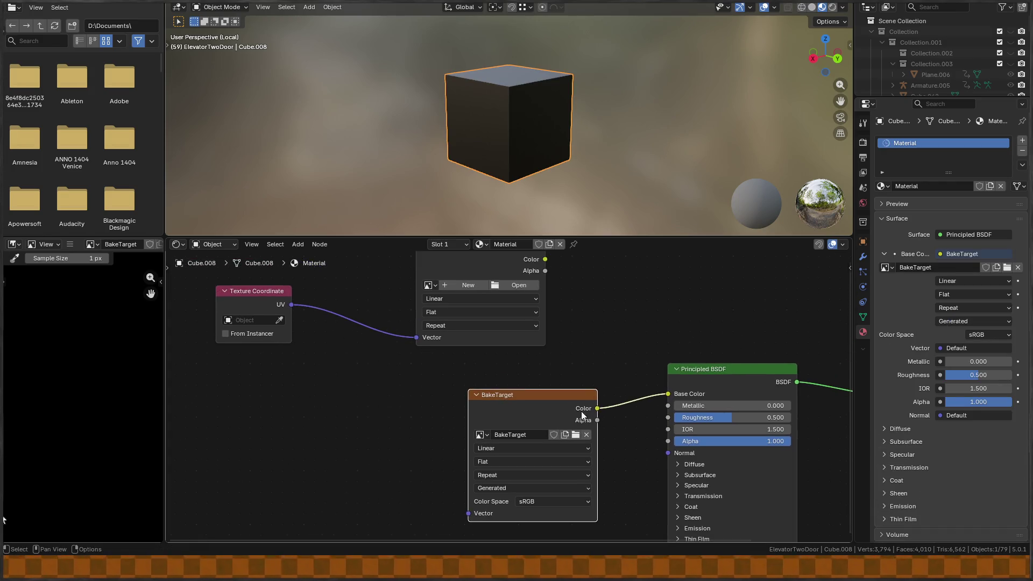
{"action": "key", "text": "x"}
{"action": "left_click_drag", "start_coordinate": [711, 388], "coordinate": [663, 403]}
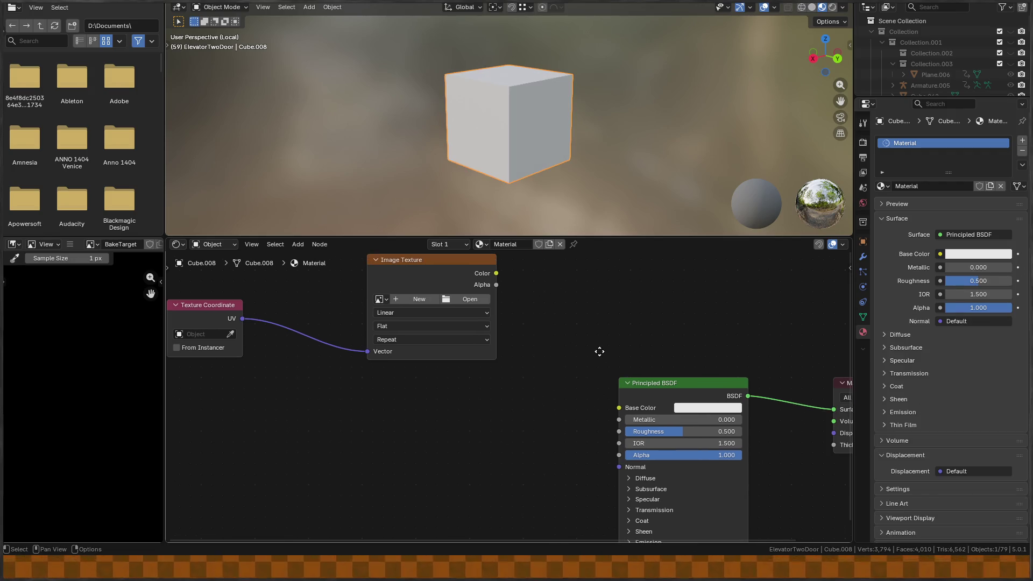
Add a Noise Texture feeding Base Color and set its Scale to 10.2.
{"action": "left_click", "coordinate": [682, 405]}
{"action": "key", "text": "Home"}
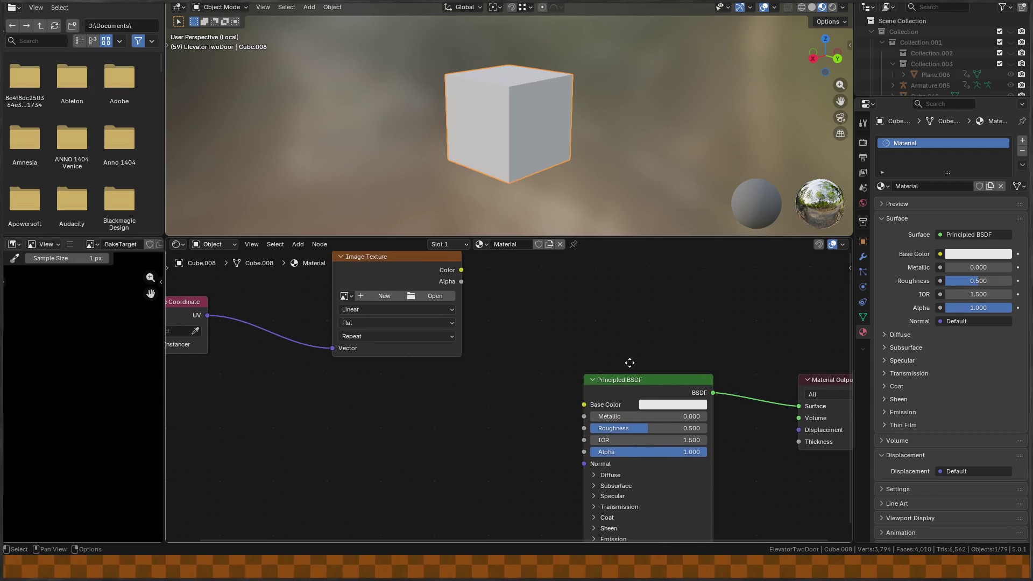
{"action": "left_click_drag", "start_coordinate": [593, 389], "coordinate": [467, 409]}
{"action": "type", "text": "noise"}
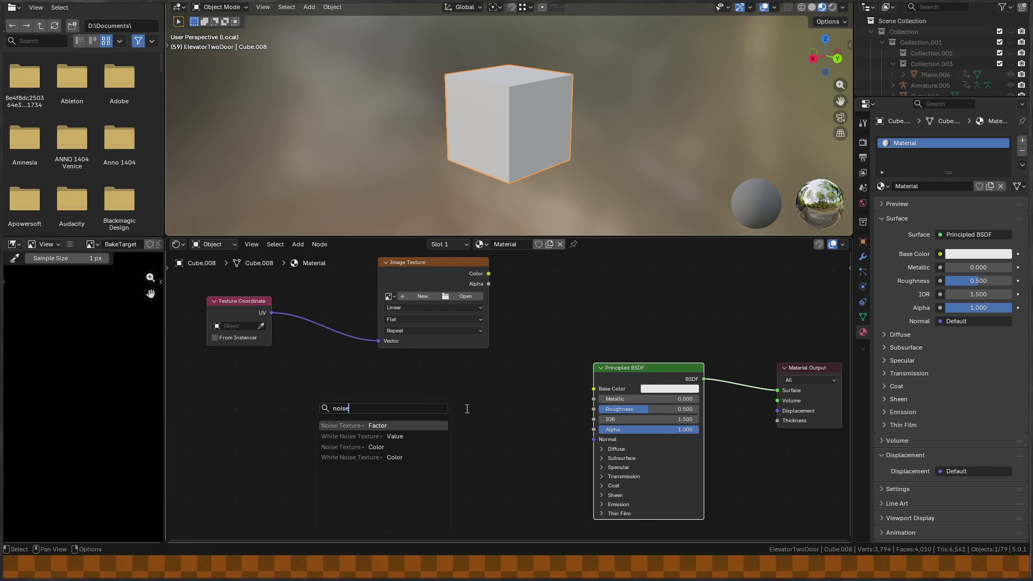
{"action": "key", "text": "Return"}
{"action": "left_click", "coordinate": [482, 422]}
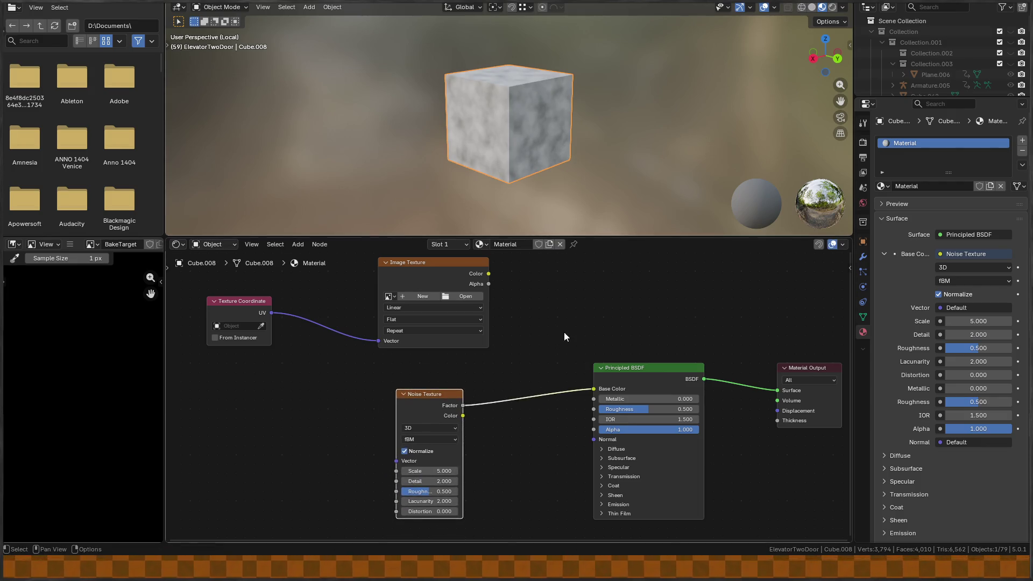
{"action": "left_click_drag", "start_coordinate": [435, 471], "coordinate": [484, 470]}
{"action": "mouse_move", "coordinate": [498, 150]}
{"action": "left_mouse_down"}
{"action": "mouse_move", "coordinate": [525, 99]}
{"action": "mouse_move", "coordinate": [563, 104]}
{"action": "mouse_move", "coordinate": [495, 123]}
{"action": "mouse_move", "coordinate": [544, 121]}
{"action": "left_mouse_up"}
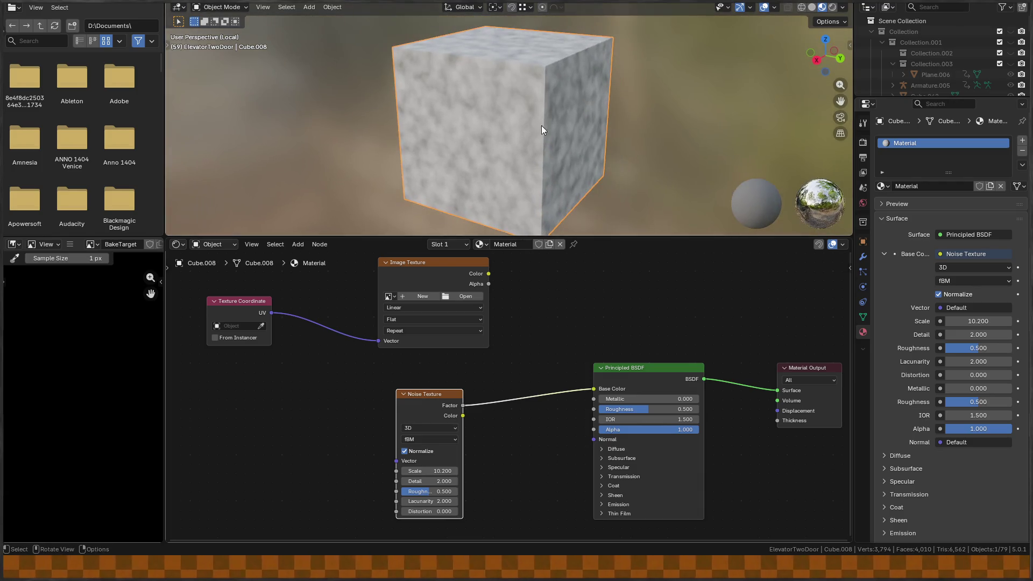
Assign the BakeTarget image to the spare Image Texture node.
{"action": "left_click_drag", "start_coordinate": [554, 310], "coordinate": [568, 325]}
{"action": "left_click", "coordinate": [404, 312]}
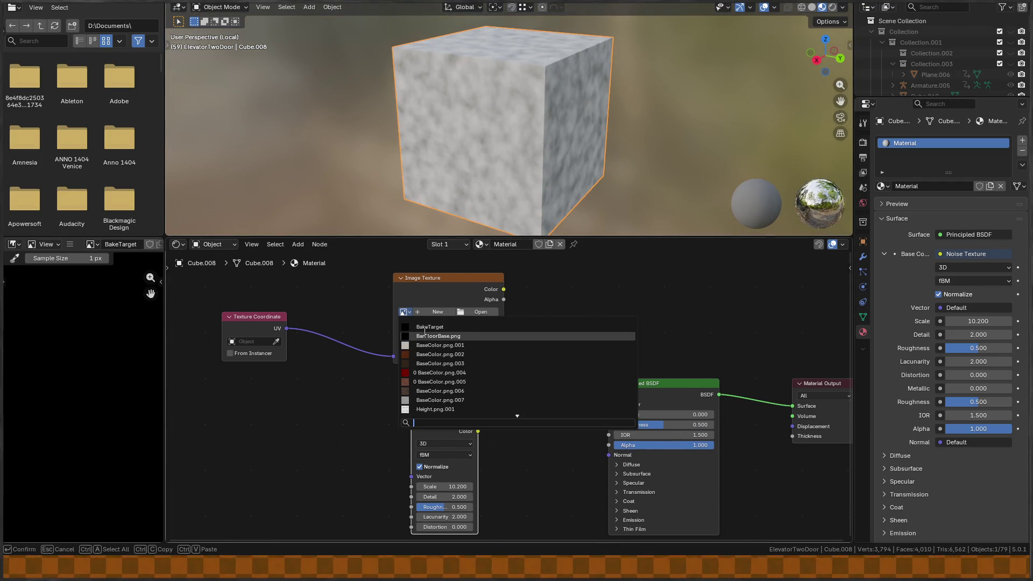
{"action": "left_click", "coordinate": [434, 328]}
{"action": "left_click_drag", "start_coordinate": [472, 295], "coordinate": [487, 299]}
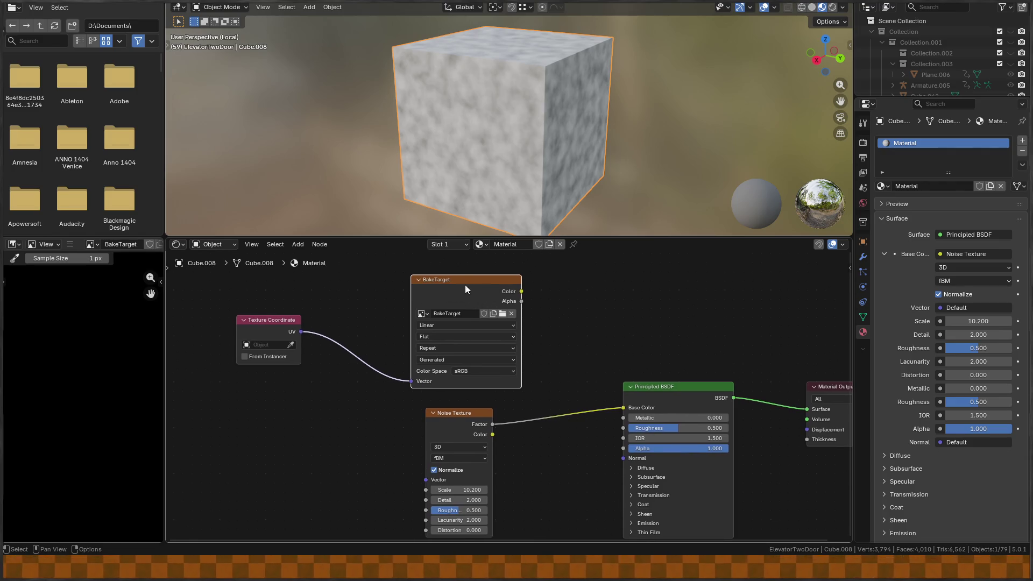
In Render Properties, keep Bake Type Diffuse and bake the cube's colour into BakeTarget.
{"action": "left_click", "coordinate": [863, 142]}
{"action": "scroll", "coordinate": [918, 192], "scroll_direction": "down", "scroll_amount": 8}
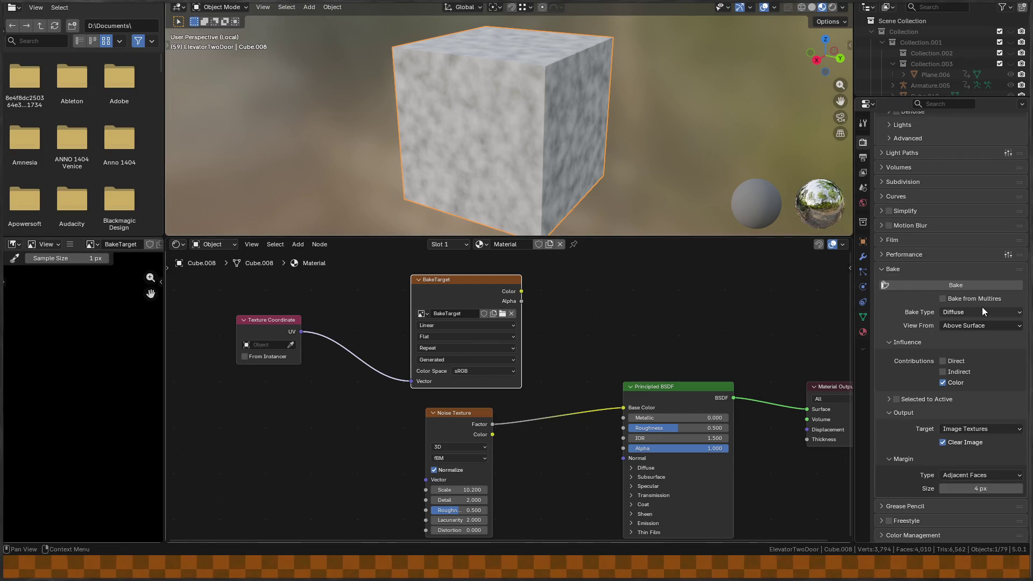
{"action": "left_click", "coordinate": [973, 311]}
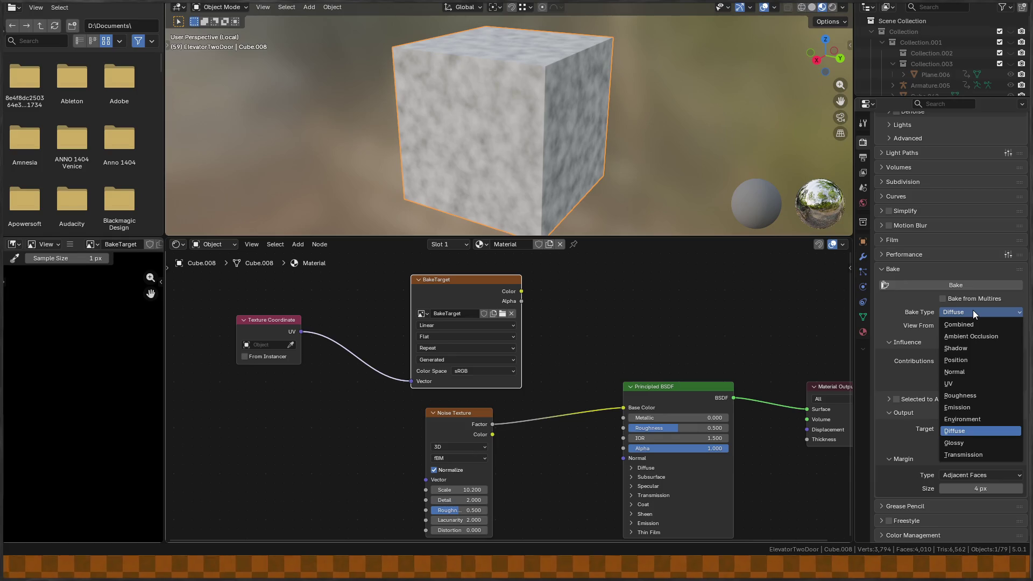
{"action": "left_click", "coordinate": [972, 310]}
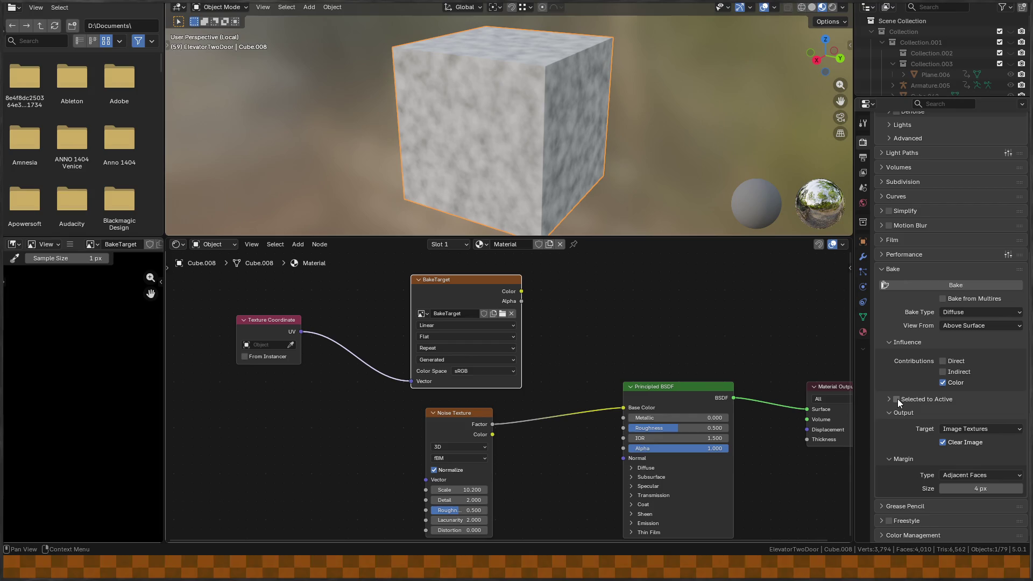
{"action": "left_click", "coordinate": [922, 283]}
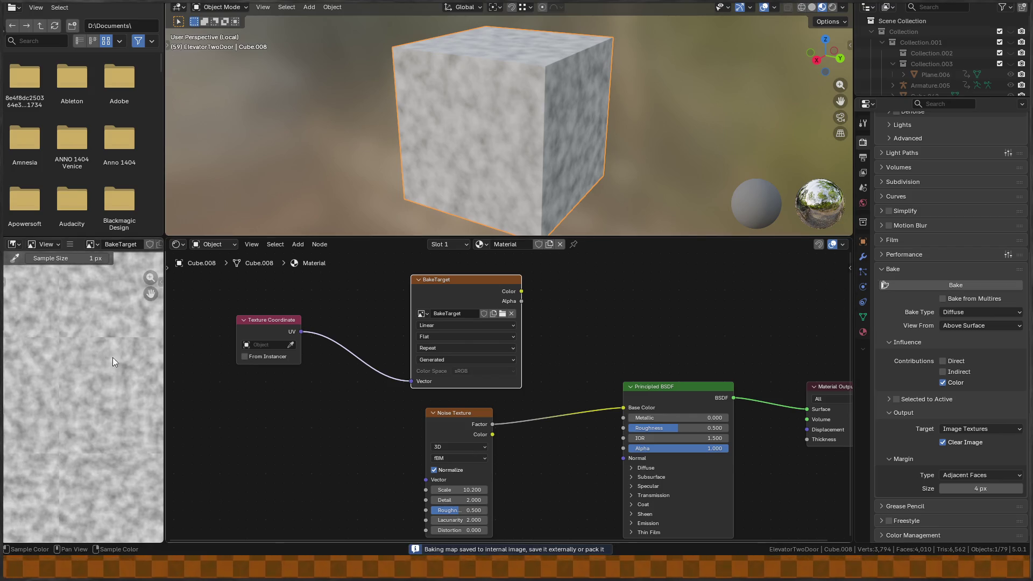
{"action": "mouse_move", "coordinate": [164, 346]}
{"action": "left_mouse_down"}
{"action": "mouse_move", "coordinate": [634, 346]}
{"action": "mouse_move", "coordinate": [599, 346]}
{"action": "left_mouse_up"}
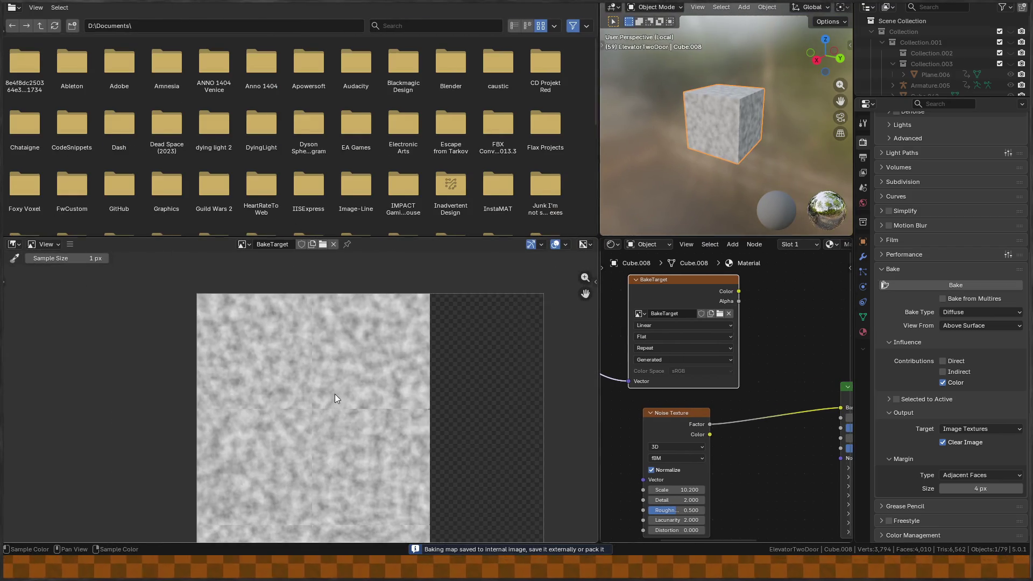
{"action": "scroll", "coordinate": [337, 397], "scroll_direction": "down", "scroll_amount": 2}
{"action": "scroll", "coordinate": [293, 332], "scroll_direction": "up", "scroll_amount": 2}
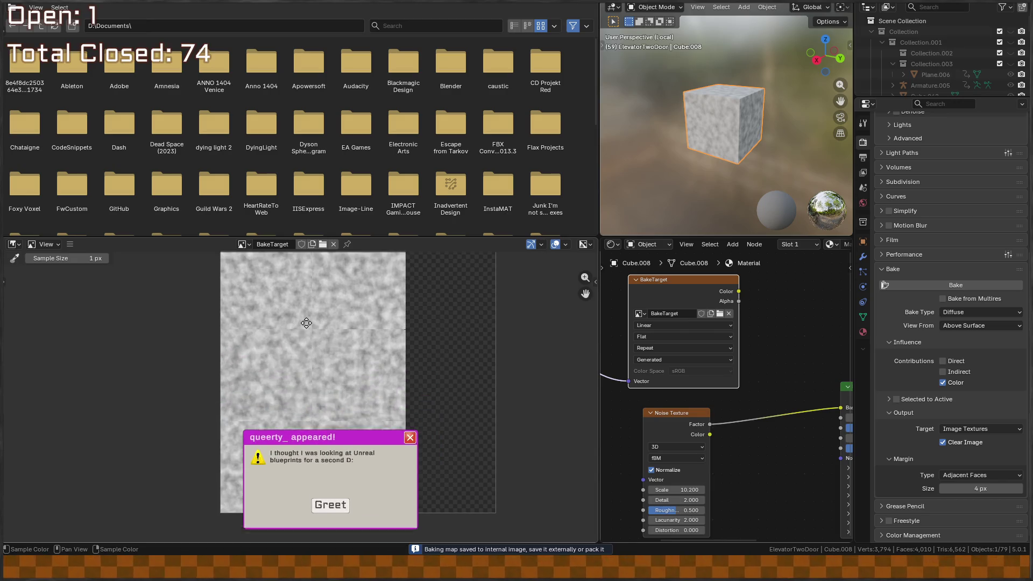
{"action": "scroll", "coordinate": [331, 296], "scroll_direction": "down", "scroll_amount": 1}
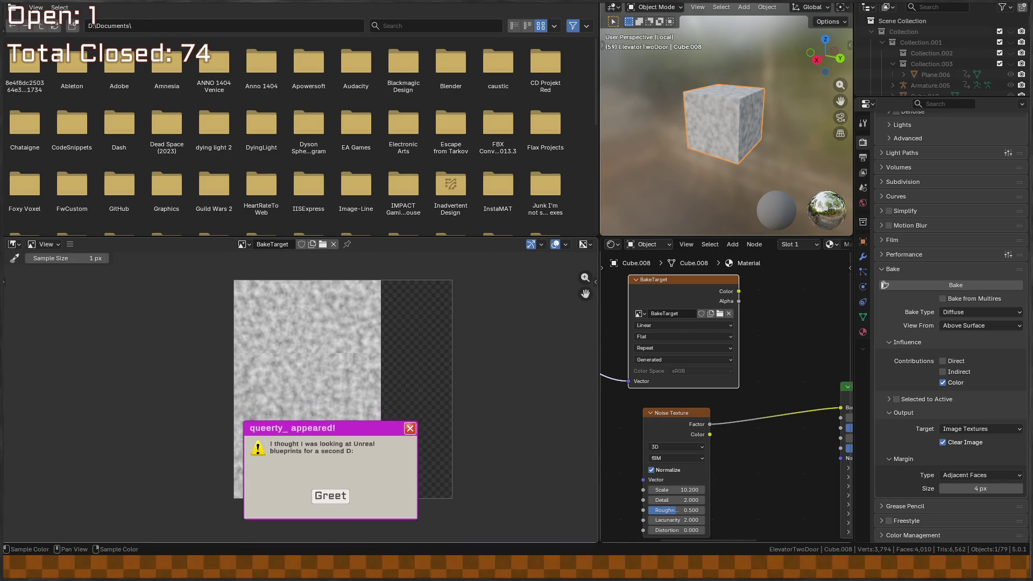
{"action": "left_click", "coordinate": [406, 402]}
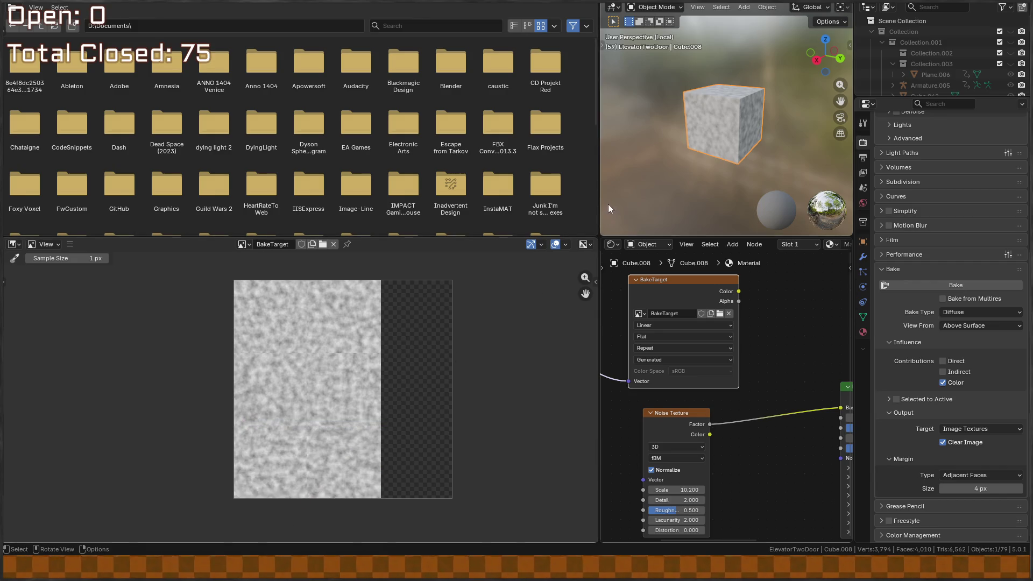
{"action": "left_click_drag", "start_coordinate": [600, 203], "coordinate": [194, 203]}
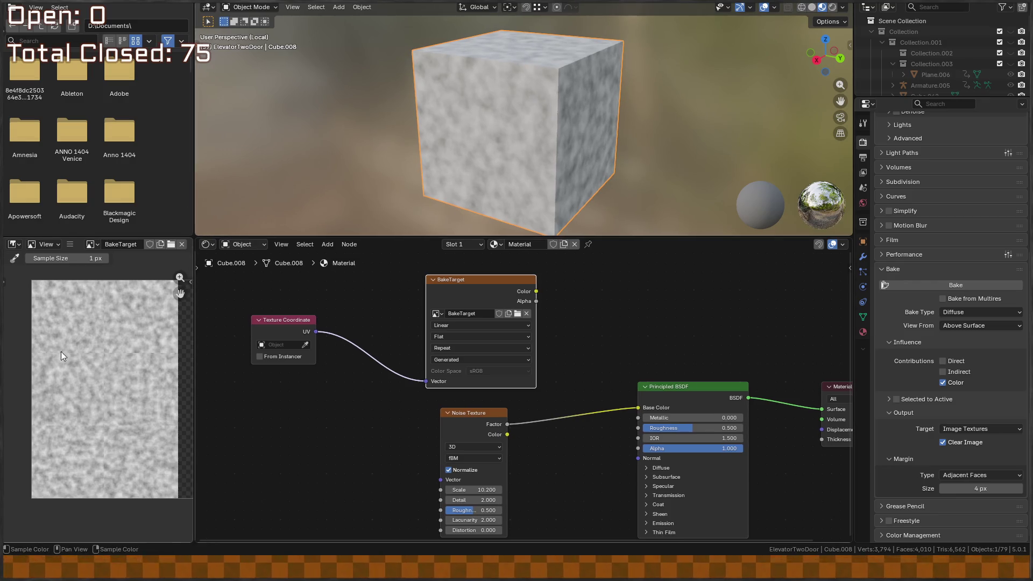
Delete the Noise Texture node, place the BakeTarget image node beside the shader, and inspect the cube.
{"action": "left_click_drag", "start_coordinate": [520, 407], "coordinate": [538, 357]}
{"action": "left_click", "coordinate": [492, 380]}
{"action": "key", "text": "Delete"}
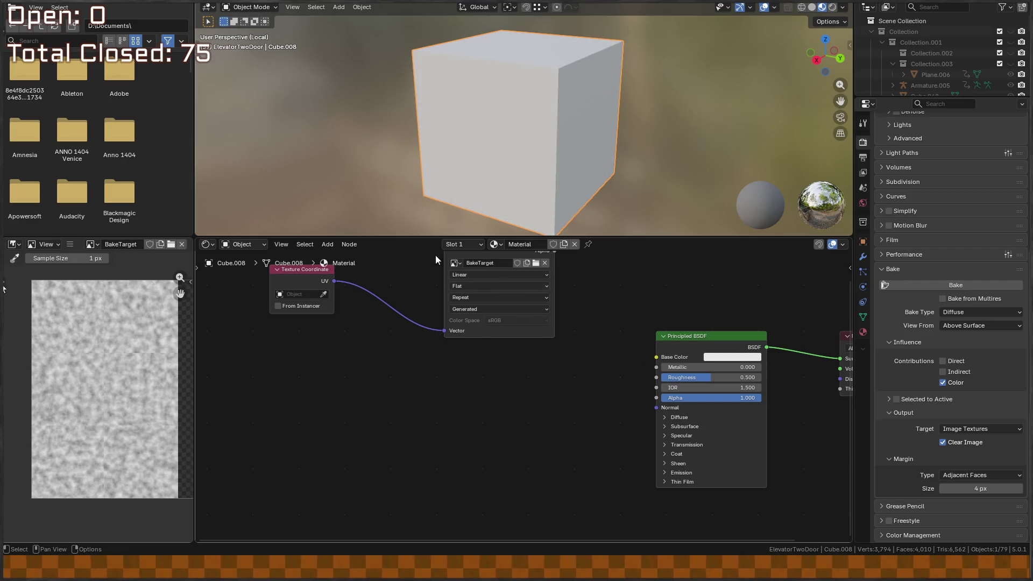
{"action": "mouse_move", "coordinate": [540, 298]}
{"action": "left_mouse_down"}
{"action": "mouse_move", "coordinate": [555, 326]}
{"action": "mouse_move", "coordinate": [556, 402]}
{"action": "mouse_move", "coordinate": [540, 344]}
{"action": "mouse_move", "coordinate": [639, 382]}
{"action": "left_mouse_up"}
{"action": "left_click", "coordinate": [365, 298]}
{"action": "mouse_move", "coordinate": [593, 118]}
{"action": "left_mouse_down"}
{"action": "mouse_move", "coordinate": [493, 120]}
{"action": "mouse_move", "coordinate": [507, 62]}
{"action": "mouse_move", "coordinate": [637, 88]}
{"action": "mouse_move", "coordinate": [611, 161]}
{"action": "mouse_move", "coordinate": [539, 161]}
{"action": "mouse_move", "coordinate": [419, 111]}
{"action": "mouse_move", "coordinate": [431, 124]}
{"action": "mouse_move", "coordinate": [576, 153]}
{"action": "mouse_move", "coordinate": [695, 117]}
{"action": "mouse_move", "coordinate": [691, 137]}
{"action": "mouse_move", "coordinate": [524, 330]}
{"action": "left_mouse_up"}
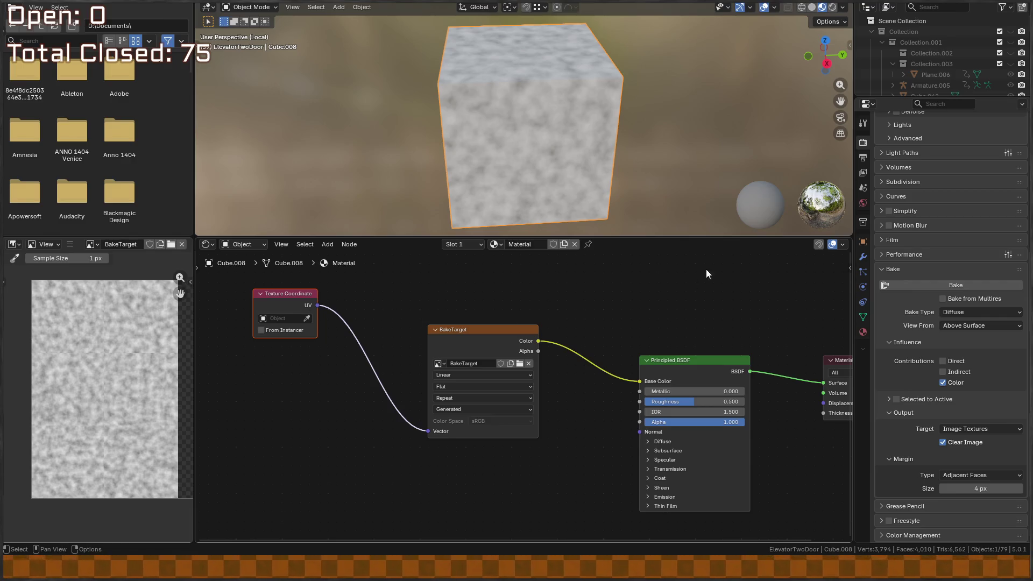
{"action": "left_click_drag", "start_coordinate": [635, 122], "coordinate": [509, 118]}
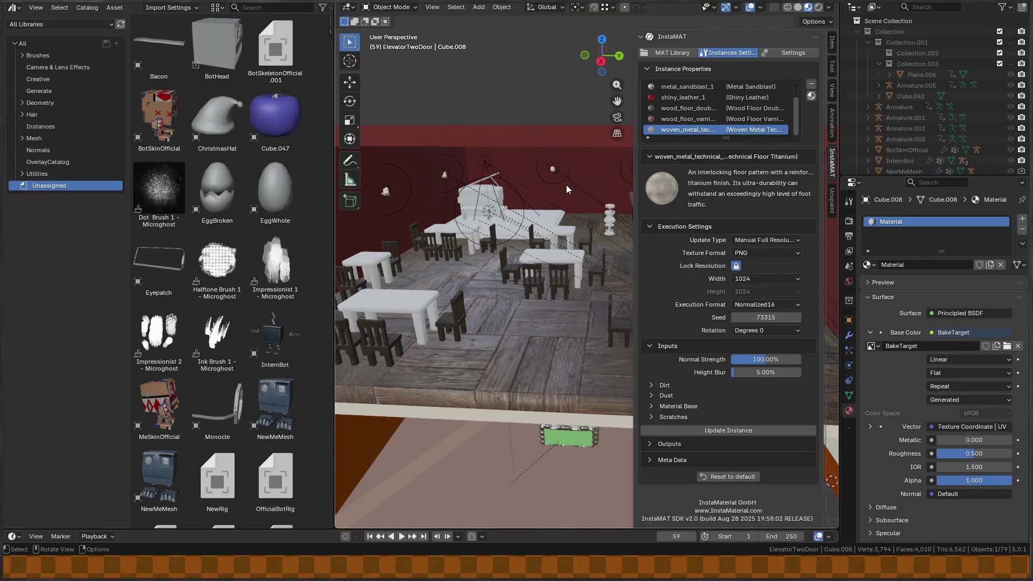
Hide the InstaMAT sidebar and delete the baked test cube Cube.008.
{"action": "key", "text": "n"}
{"action": "scroll", "coordinate": [440, 201], "scroll_direction": "up", "scroll_amount": 3}
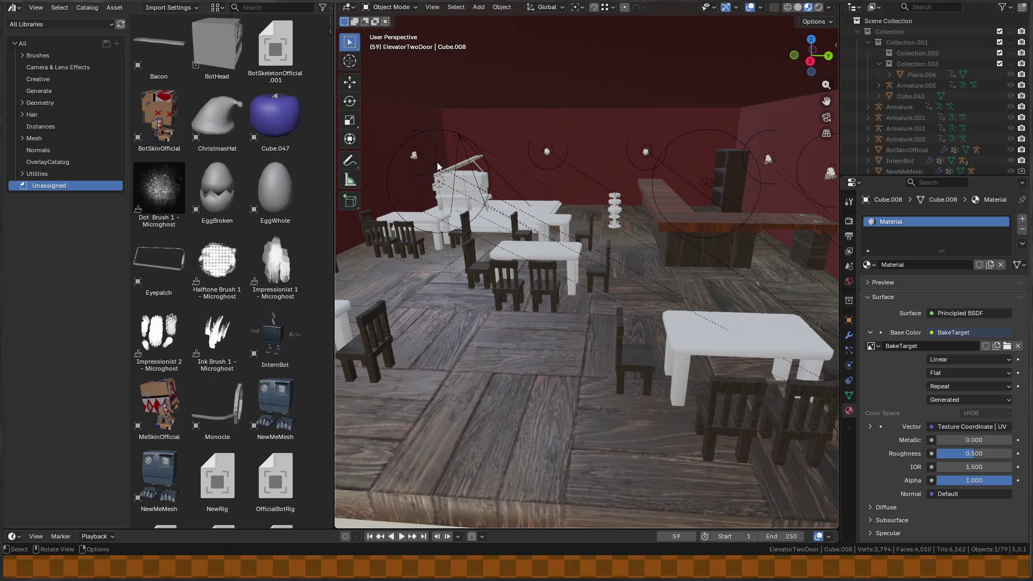
{"action": "scroll", "coordinate": [580, 190], "scroll_direction": "down", "scroll_amount": 6}
{"action": "scroll", "coordinate": [627, 236], "scroll_direction": "up", "scroll_amount": 2}
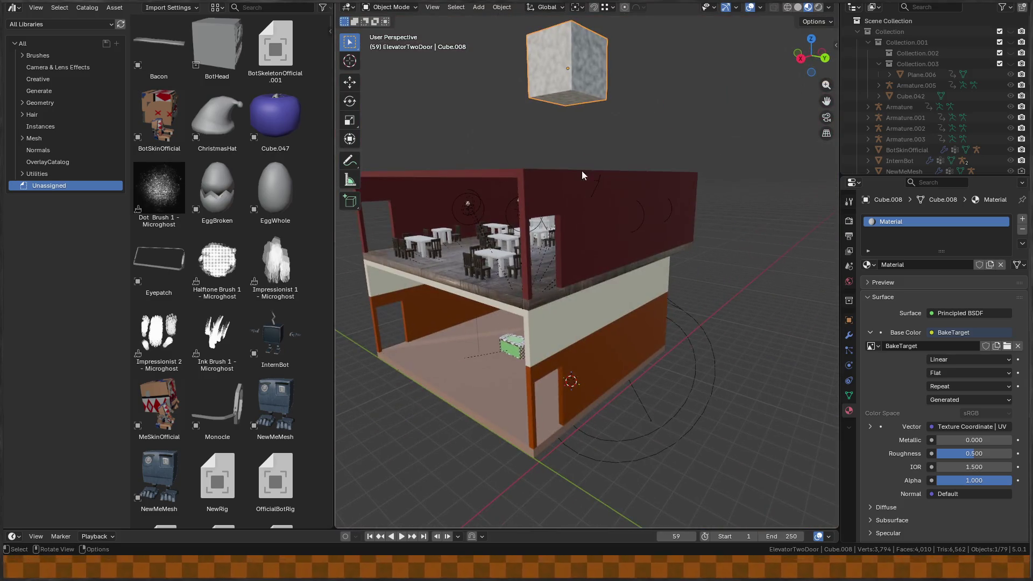
{"action": "key", "text": "x"}
{"action": "left_click", "coordinate": [582, 65]}
Select the restaurant floor and orbit to view the room, disco ball and back wall.
{"action": "scroll", "coordinate": [625, 193], "scroll_direction": "up", "scroll_amount": 3}
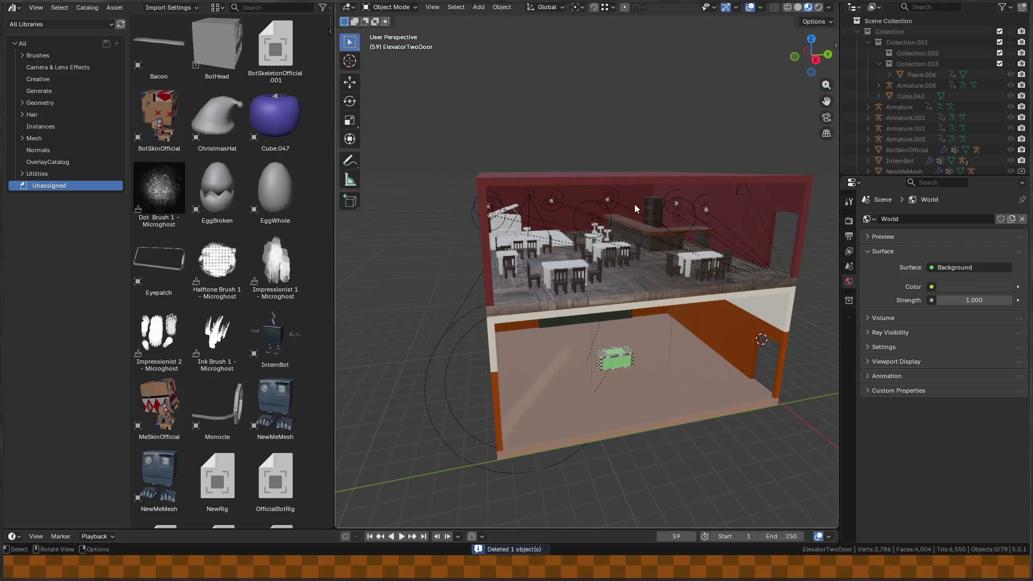
{"action": "scroll", "coordinate": [536, 296], "scroll_direction": "up", "scroll_amount": 5}
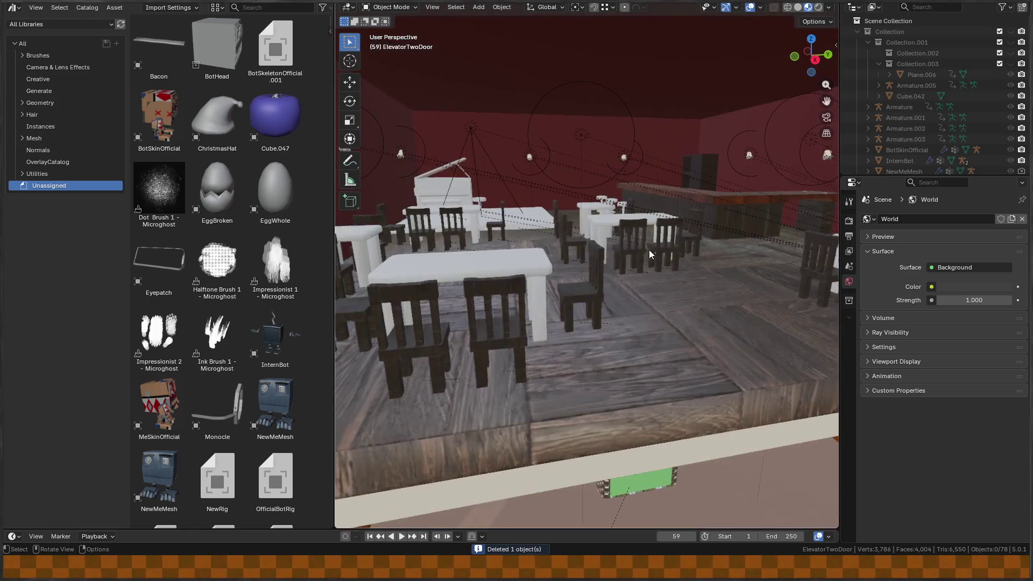
{"action": "left_click", "coordinate": [633, 368]}
{"action": "scroll", "coordinate": [634, 365], "scroll_direction": "down", "scroll_amount": 5}
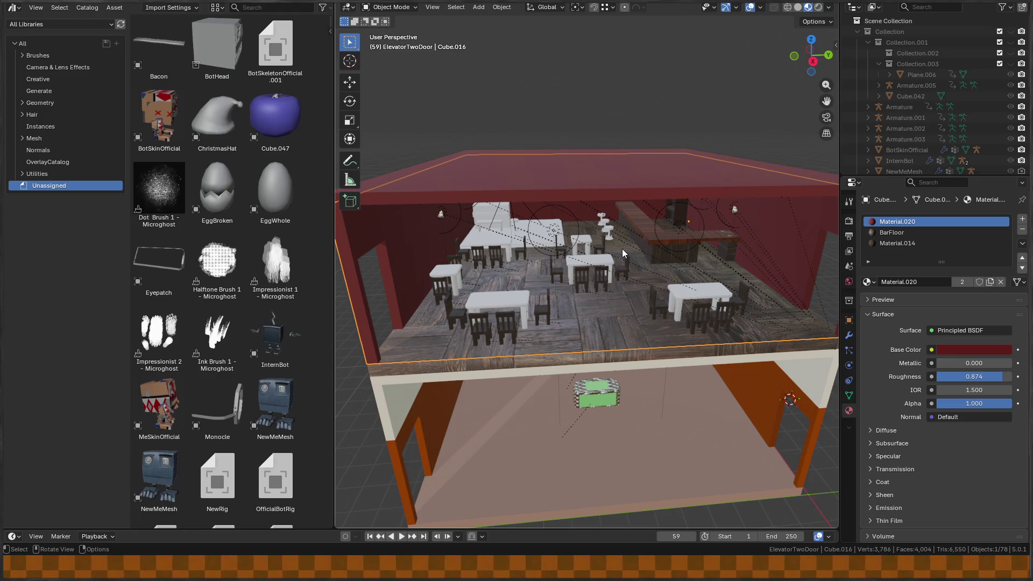
{"action": "mouse_move", "coordinate": [657, 254]}
{"action": "left_mouse_down"}
{"action": "mouse_move", "coordinate": [611, 301]}
{"action": "mouse_move", "coordinate": [640, 231]}
{"action": "left_mouse_up"}
{"action": "left_click_drag", "start_coordinate": [635, 299], "coordinate": [618, 302]}
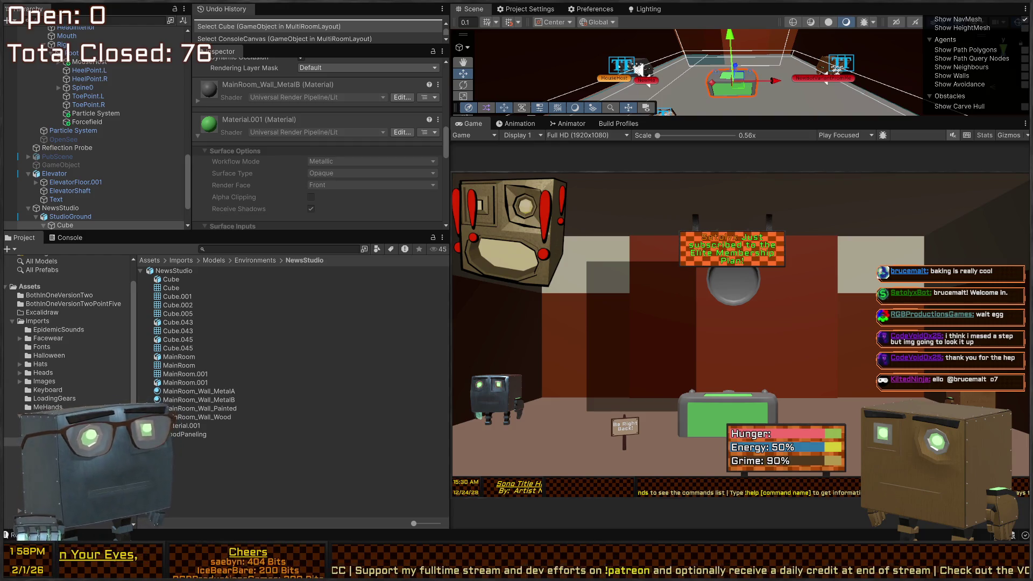
Enlarge the Scene view, start Play mode, and fly the Scene camera around the newsroom.
{"action": "left_click_drag", "start_coordinate": [598, 117], "coordinate": [662, 218]}
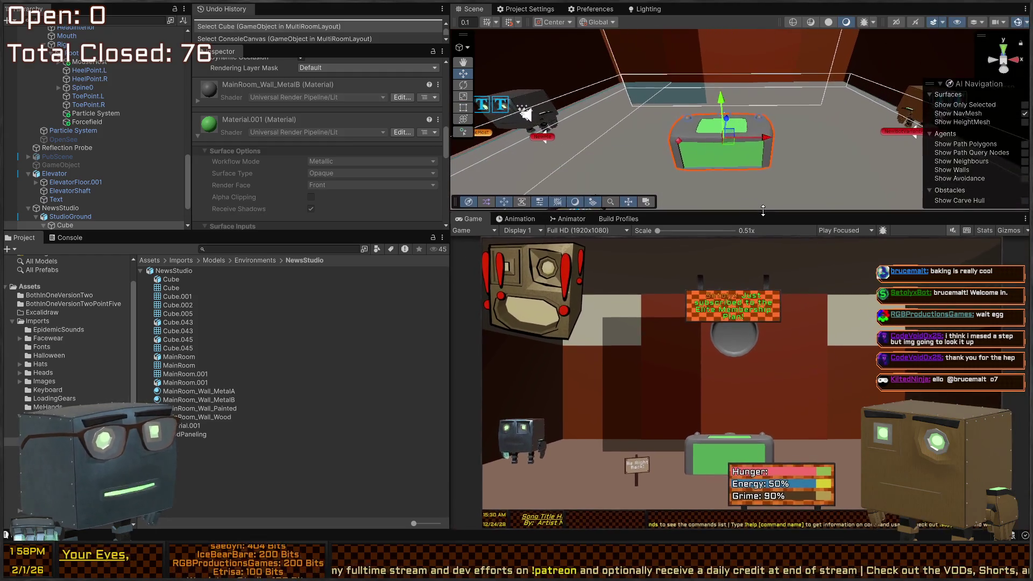
{"action": "mouse_move", "coordinate": [792, 132]}
{"action": "left_mouse_down", "text": "alt"}
{"action": "mouse_move", "coordinate": [781, 106]}
{"action": "mouse_move", "coordinate": [705, 106]}
{"action": "mouse_move", "coordinate": [706, 135]}
{"action": "left_mouse_up", "text": "alt"}
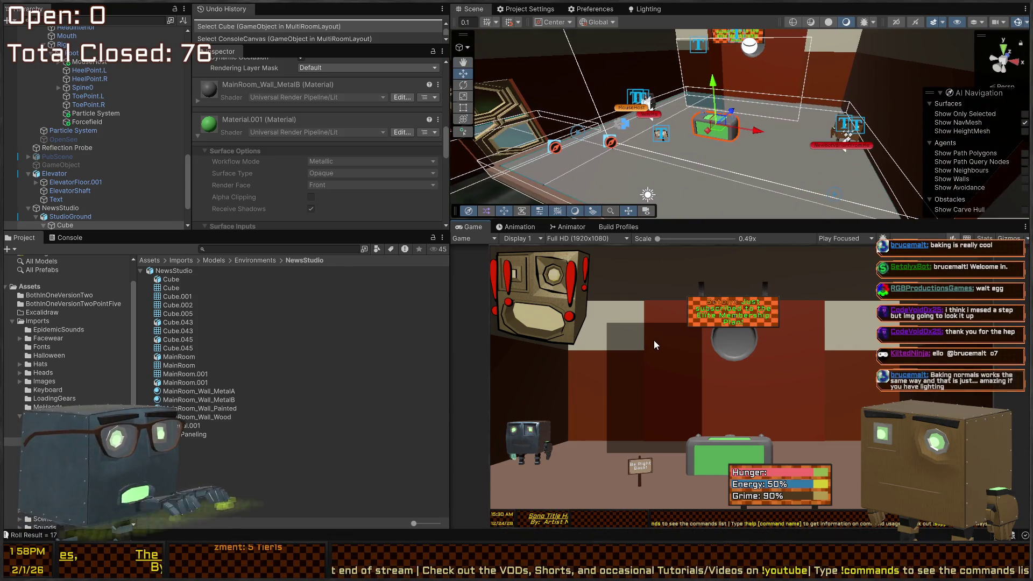
{"action": "key", "text": "ctrl+p"}
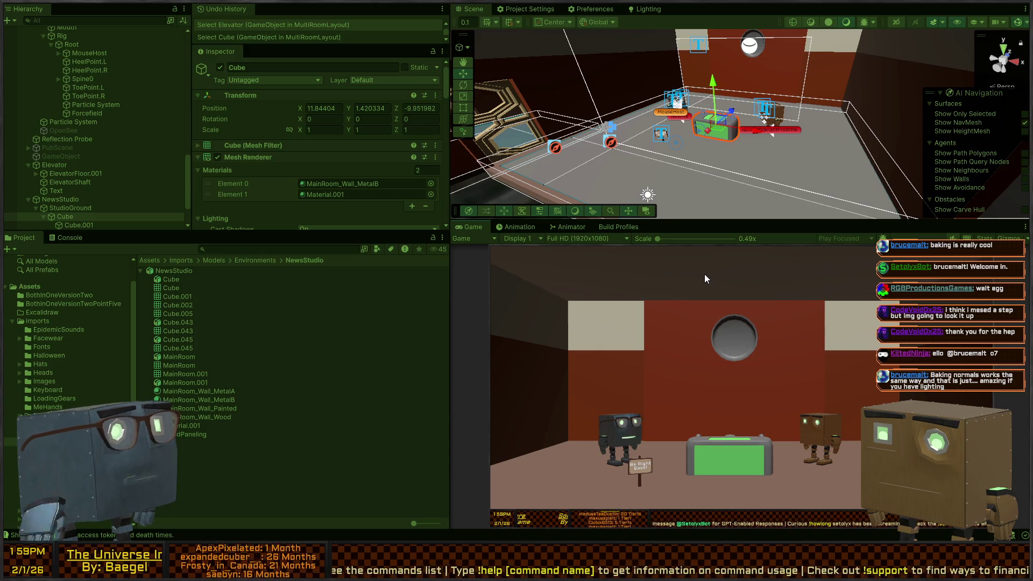
{"action": "mouse_move", "coordinate": [716, 137]}
{"action": "left_mouse_down"}
{"action": "mouse_move", "coordinate": [682, 117]}
{"action": "mouse_move", "coordinate": [582, 144]}
{"action": "mouse_move", "coordinate": [394, 140]}
{"action": "mouse_move", "coordinate": [830, 152]}
{"action": "left_mouse_up"}
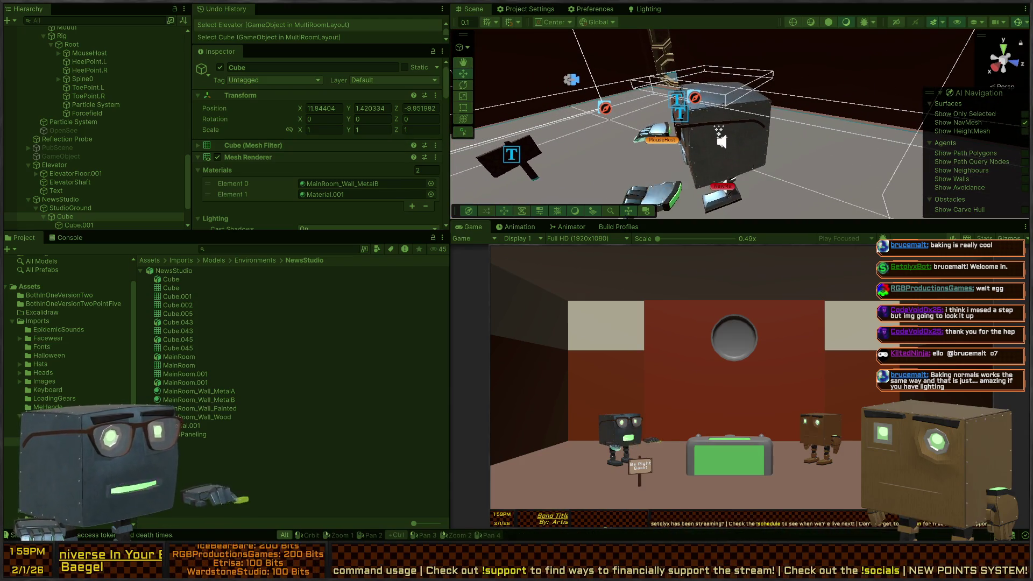
{"action": "key", "text": "alt+Tab"}
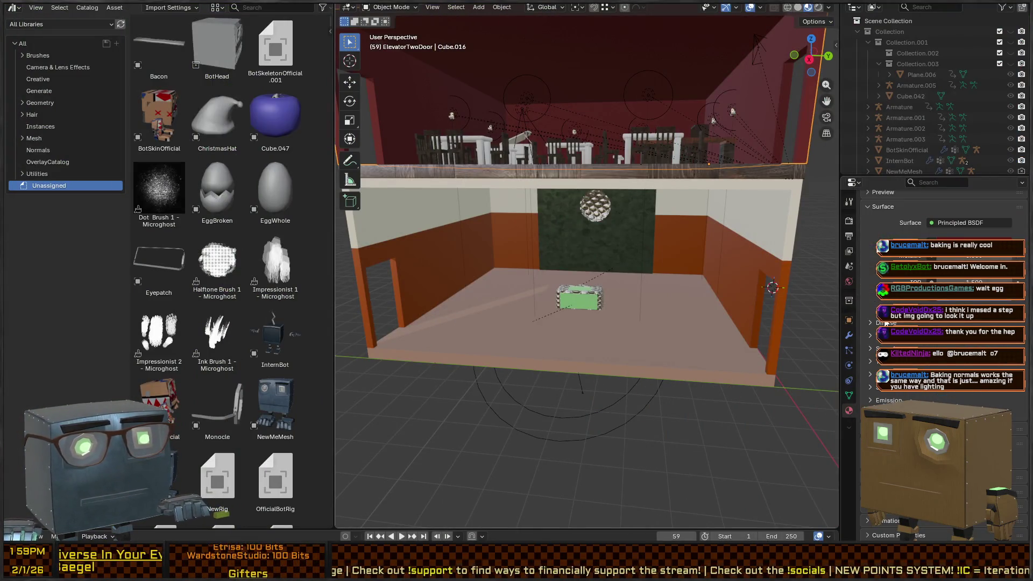
Show the Render Properties Bake settings in a widened panel, confirming Bake Type stays Diffuse.
{"action": "left_click", "coordinate": [849, 222]}
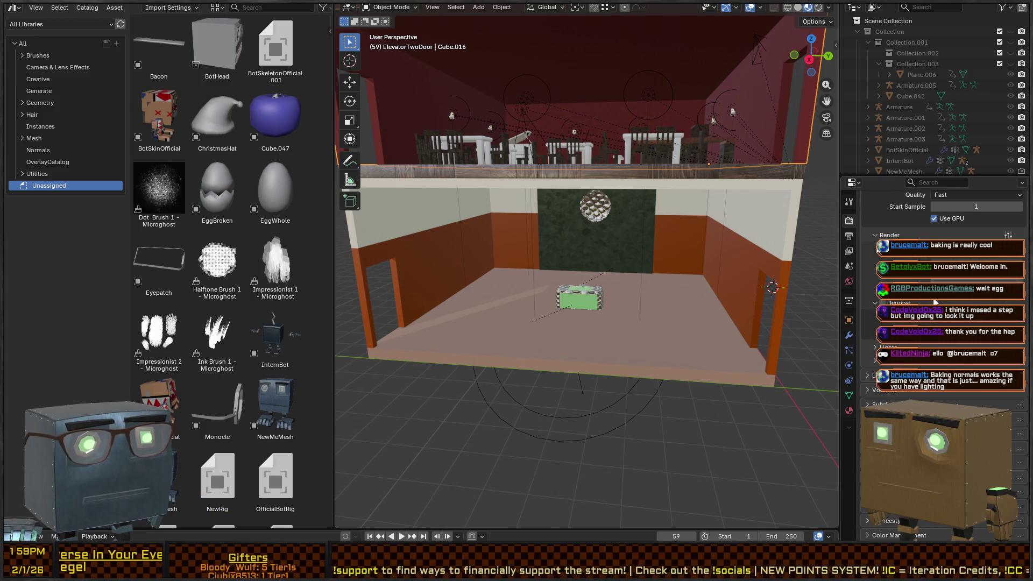
{"action": "scroll", "coordinate": [897, 296], "scroll_direction": "up", "scroll_amount": 8}
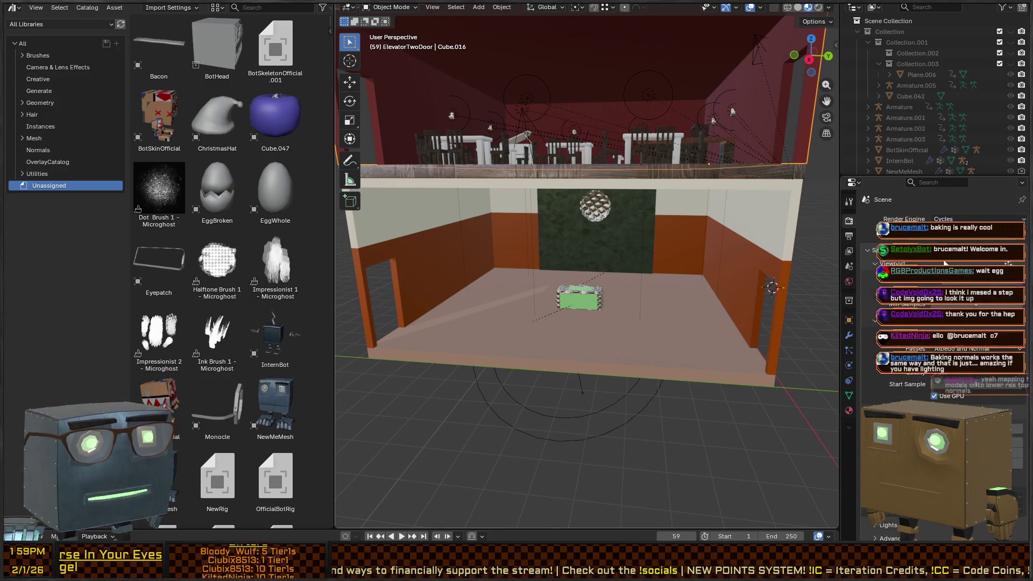
{"action": "scroll", "coordinate": [898, 344], "scroll_direction": "down", "scroll_amount": 8}
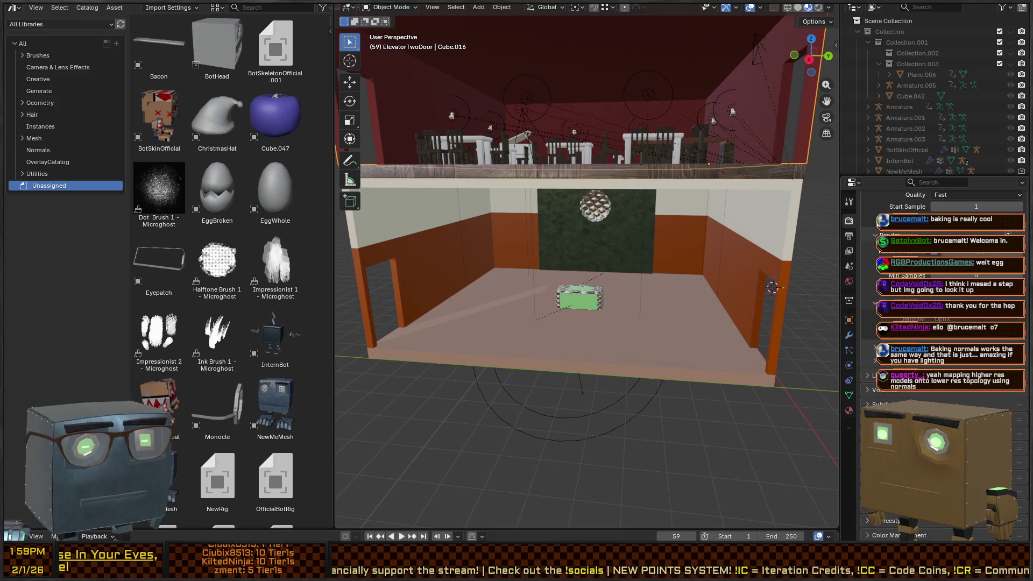
{"action": "scroll", "coordinate": [936, 296], "scroll_direction": "down", "scroll_amount": 8}
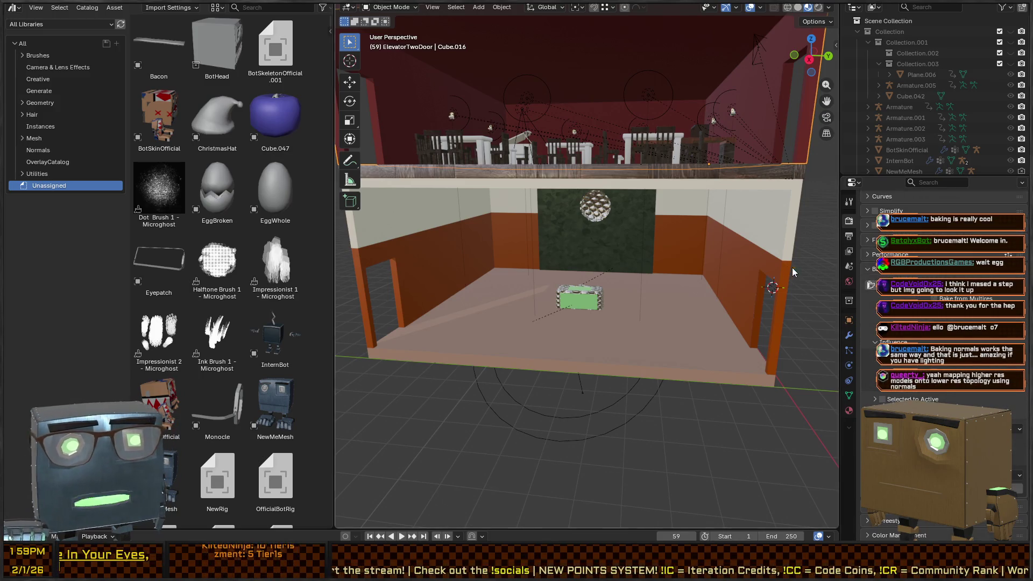
{"action": "left_click_drag", "start_coordinate": [841, 267], "coordinate": [470, 267]}
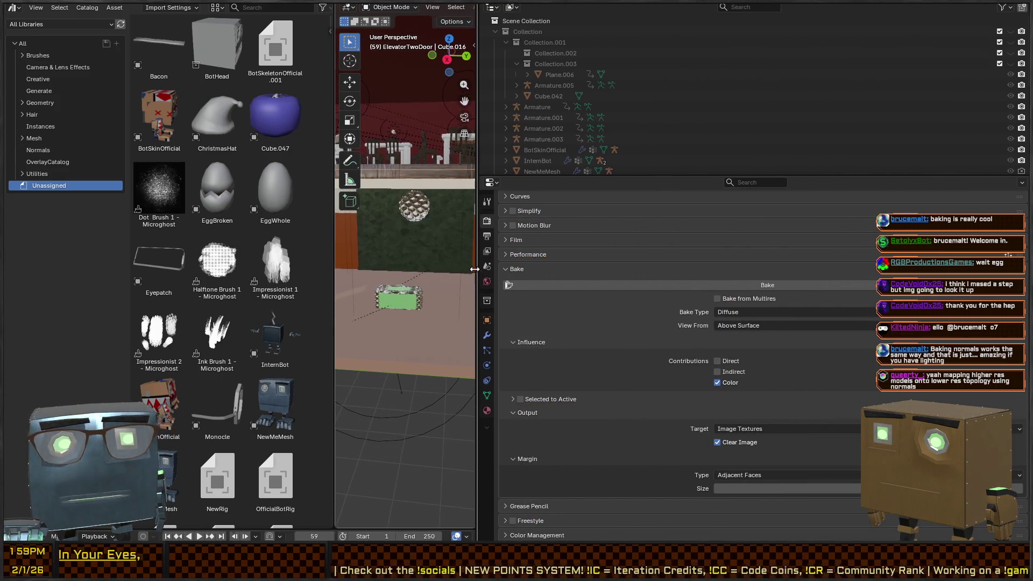
{"action": "left_click", "coordinate": [823, 312]}
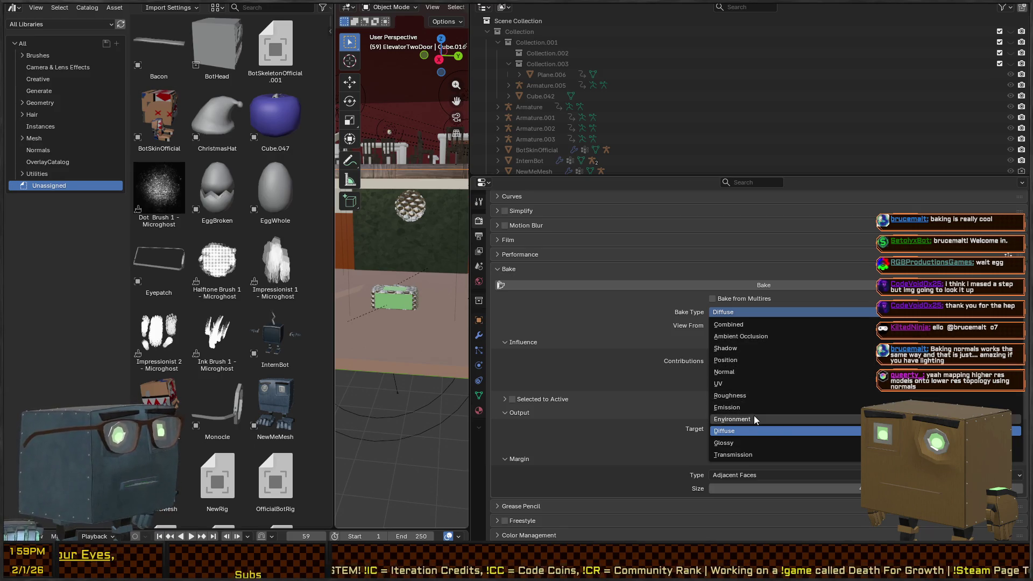
{"action": "left_click", "coordinate": [531, 303]}
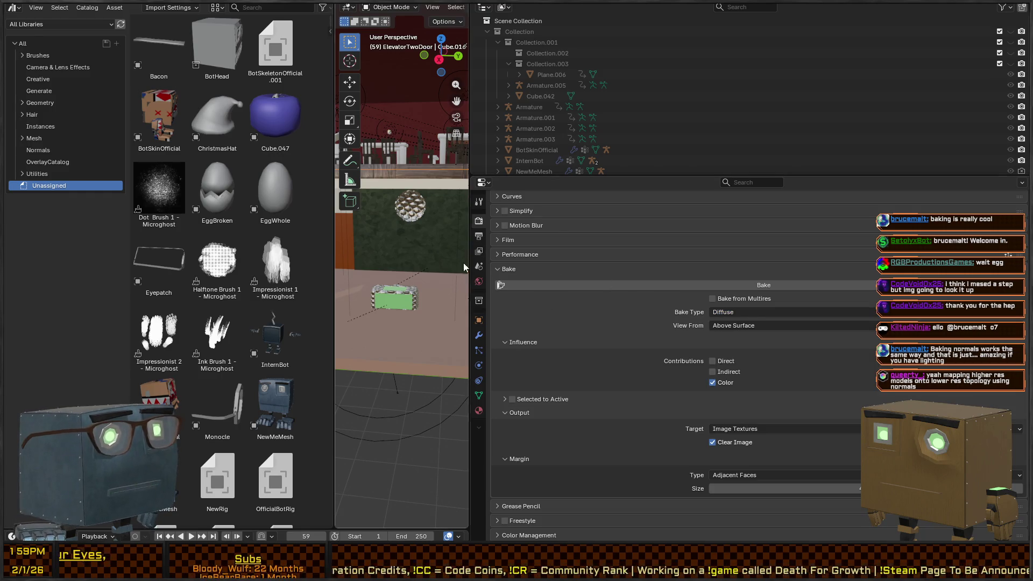
{"action": "left_click_drag", "start_coordinate": [471, 302], "coordinate": [825, 303]}
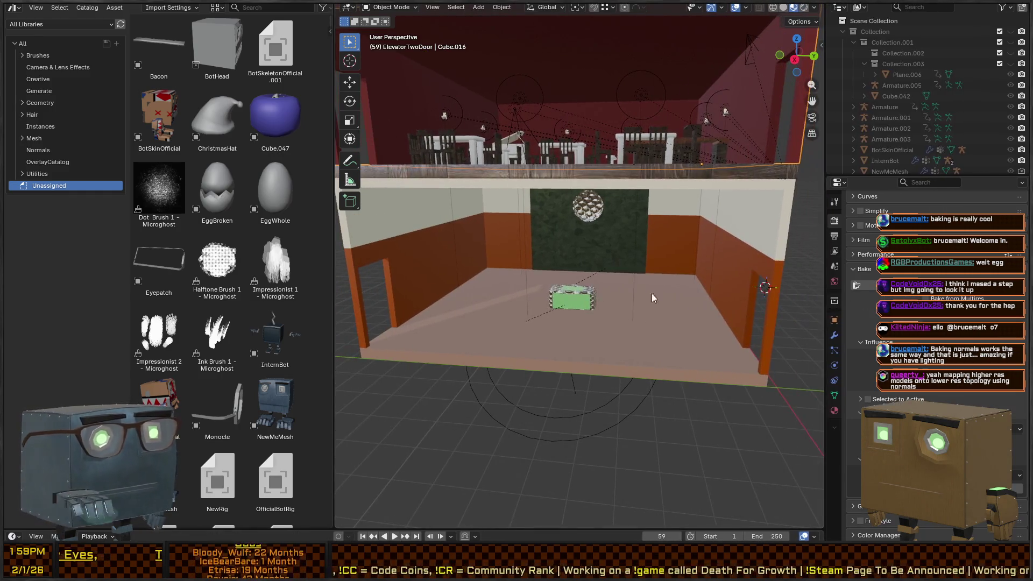
{"action": "key", "text": "alt+Tab"}
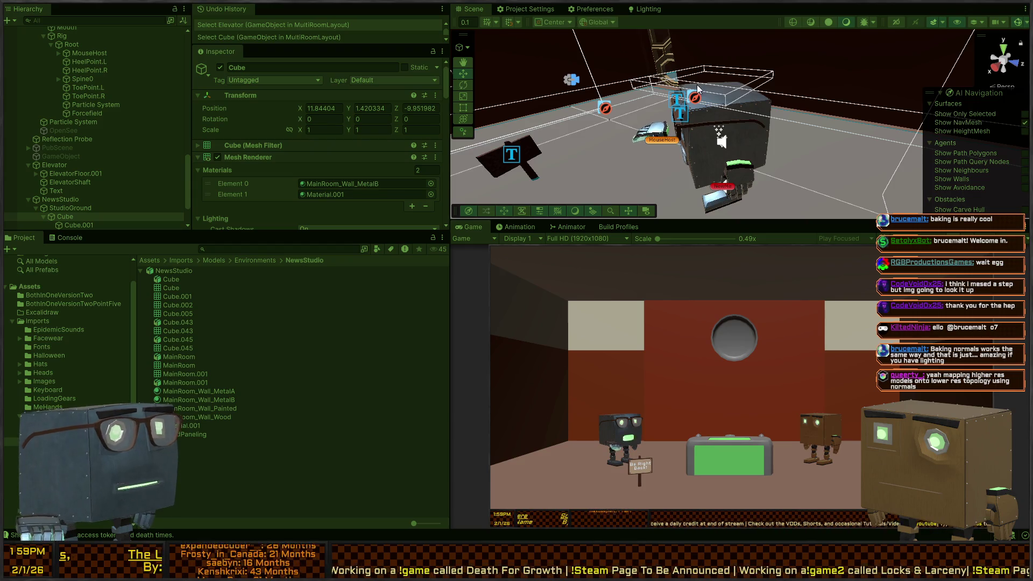
Select the Elevator in the Hierarchy, frame it with F, and orbit around it.
{"action": "left_click_drag", "start_coordinate": [594, 113], "coordinate": [609, 366]}
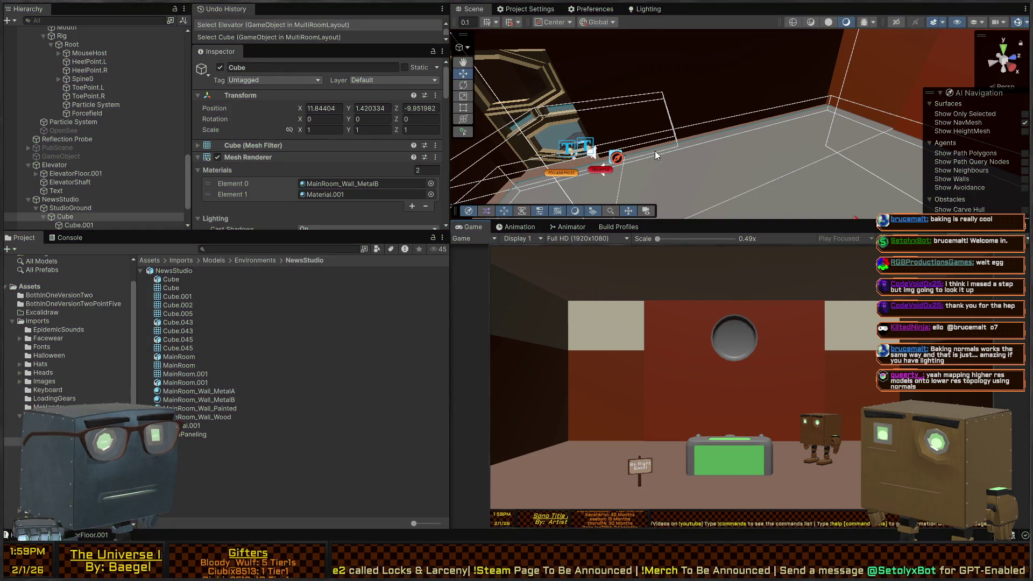
{"action": "left_click", "coordinate": [654, 151]}
{"action": "key", "text": "f"}
{"action": "mouse_move", "coordinate": [705, 128]}
{"action": "left_mouse_down"}
{"action": "mouse_move", "coordinate": [1010, 142]}
{"action": "mouse_move", "coordinate": [701, 121]}
{"action": "mouse_move", "coordinate": [711, 100]}
{"action": "mouse_move", "coordinate": [689, 119]}
{"action": "left_mouse_up"}
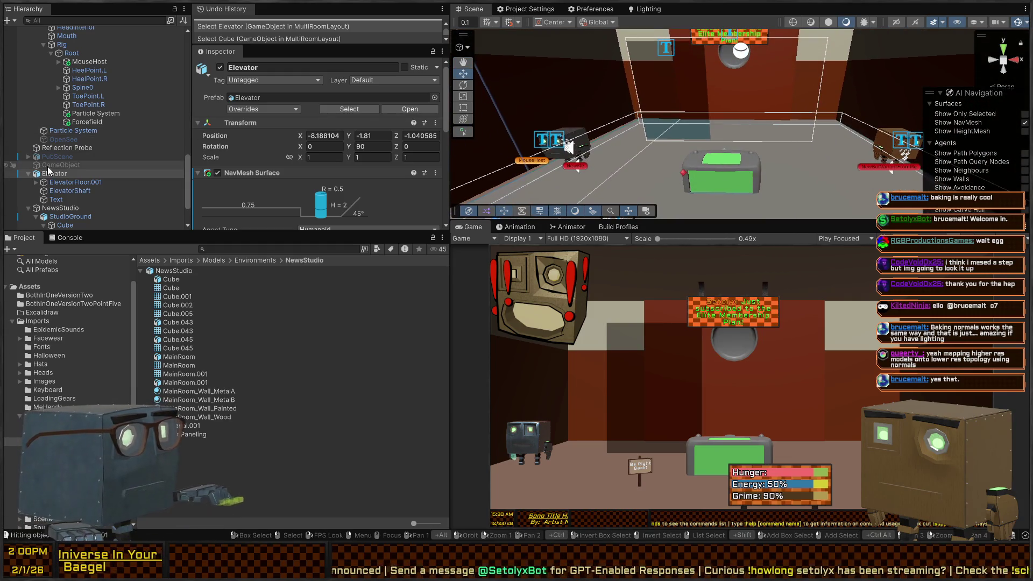
{"action": "scroll", "coordinate": [85, 113], "scroll_direction": "up", "scroll_amount": 8}
{"action": "scroll", "coordinate": [63, 110], "scroll_direction": "up", "scroll_amount": 3}
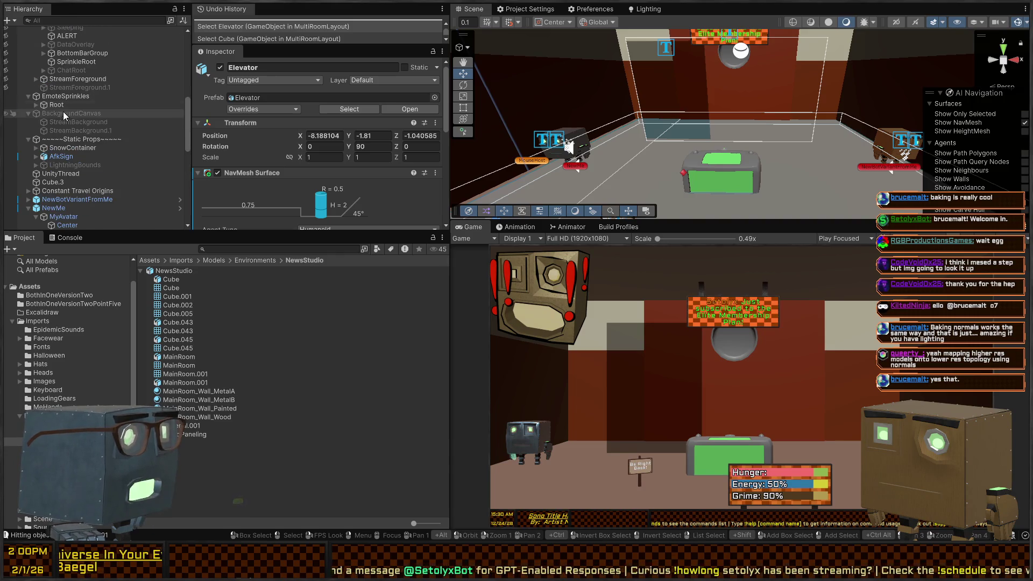
{"action": "left_click", "coordinate": [69, 113]}
{"action": "left_click", "coordinate": [70, 122]}
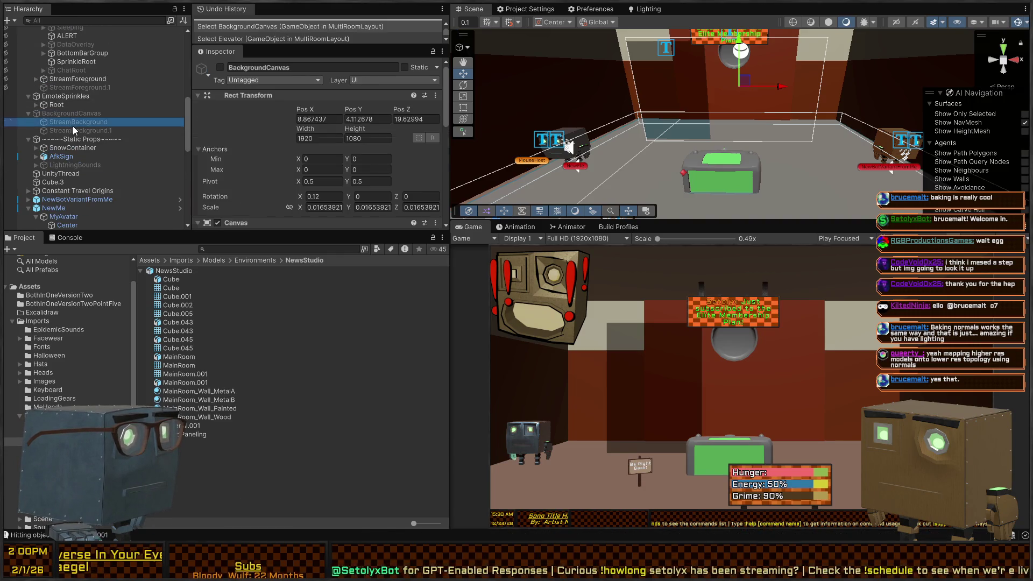
{"action": "left_click", "coordinate": [69, 131]}
{"action": "mouse_move", "coordinate": [61, 153]}
{"action": "left_mouse_down"}
{"action": "mouse_move", "coordinate": [73, 154]}
{"action": "mouse_move", "coordinate": [66, 101]}
{"action": "left_mouse_up"}
{"action": "scroll", "coordinate": [73, 154], "scroll_direction": "up", "scroll_amount": 4}
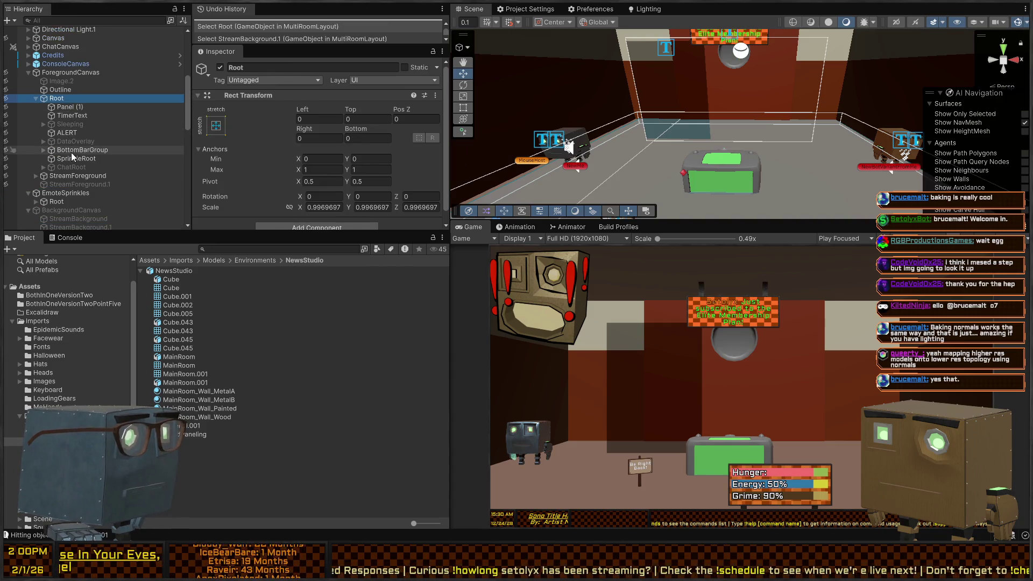
{"action": "mouse_move", "coordinate": [646, 86]}
{"action": "left_mouse_down"}
{"action": "mouse_move", "coordinate": [702, 69]}
{"action": "mouse_move", "coordinate": [697, 86]}
{"action": "mouse_move", "coordinate": [673, 80]}
{"action": "left_mouse_up"}
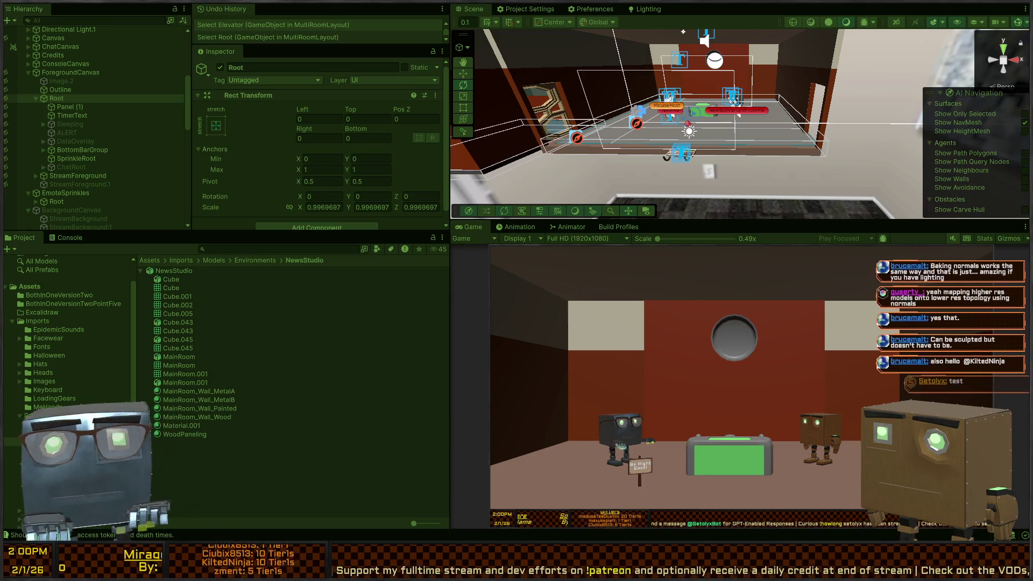
{"action": "mouse_move", "coordinate": [737, 123]}
{"action": "left_mouse_down"}
{"action": "mouse_move", "coordinate": [795, 91]}
{"action": "mouse_move", "coordinate": [795, 69]}
{"action": "mouse_move", "coordinate": [775, 182]}
{"action": "left_mouse_up"}
{"action": "key", "text": "s"}
{"action": "left_click_drag", "start_coordinate": [615, 83], "coordinate": [615, 83]}
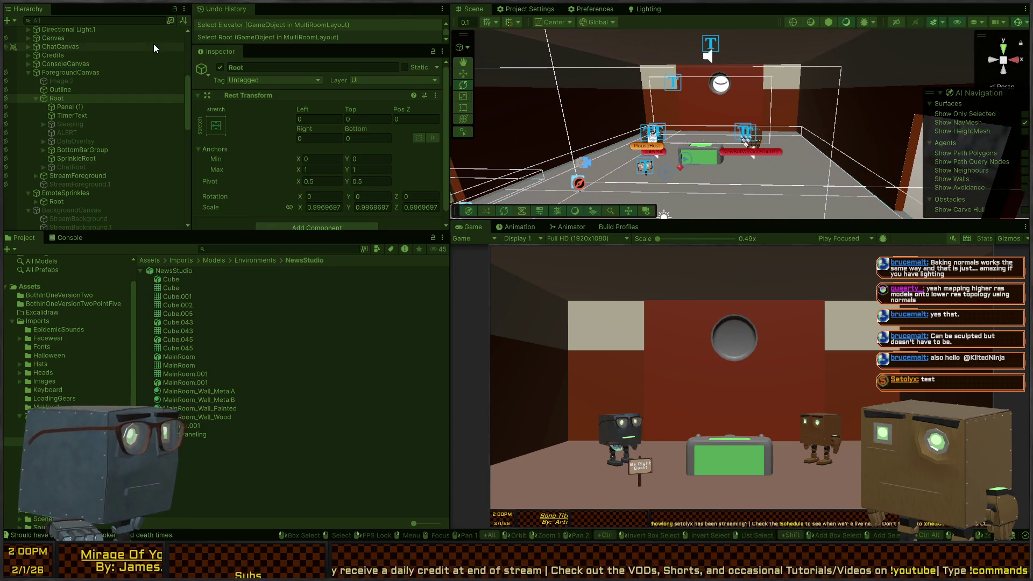
Find ChatCanvas in the Hierarchy, expand it, and frame its ChatGroup child.
{"action": "left_click", "coordinate": [91, 21]}
{"action": "type", "text": "chat"}
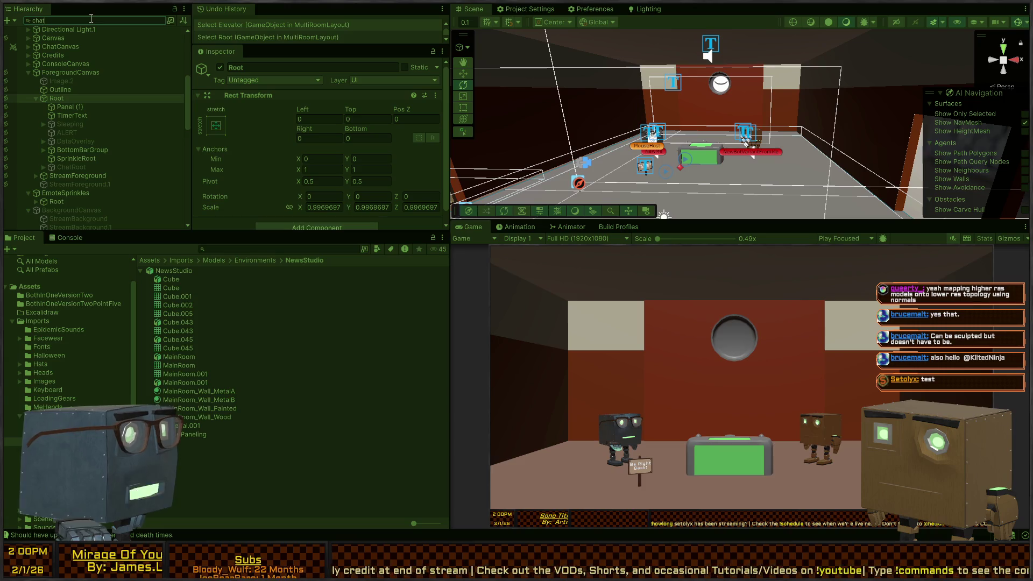
{"action": "left_click", "coordinate": [160, 20]}
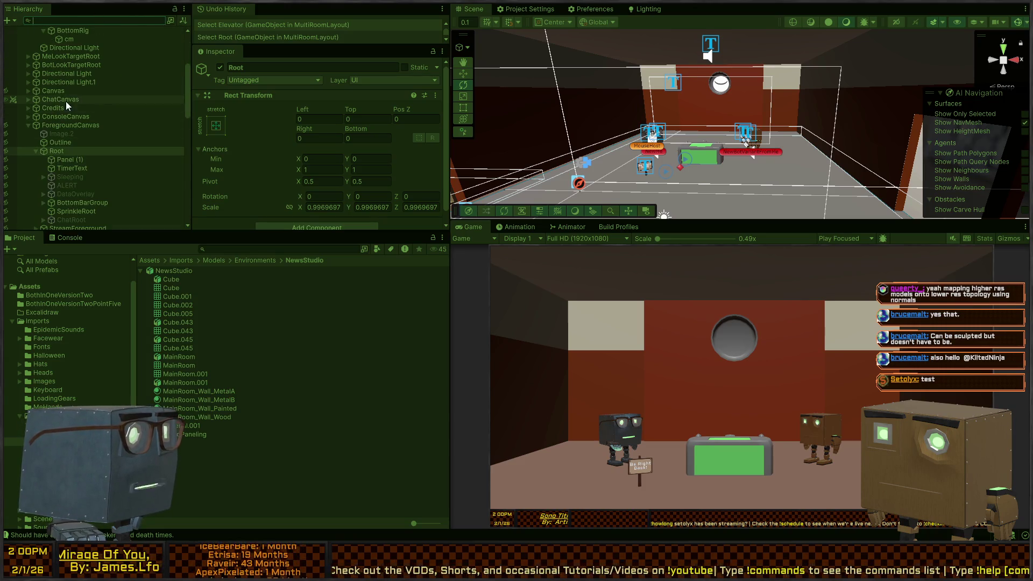
{"action": "left_click", "coordinate": [56, 92]}
{"action": "left_click", "coordinate": [32, 100]}
{"action": "scroll", "coordinate": [363, 127], "scroll_direction": "down", "scroll_amount": 10}
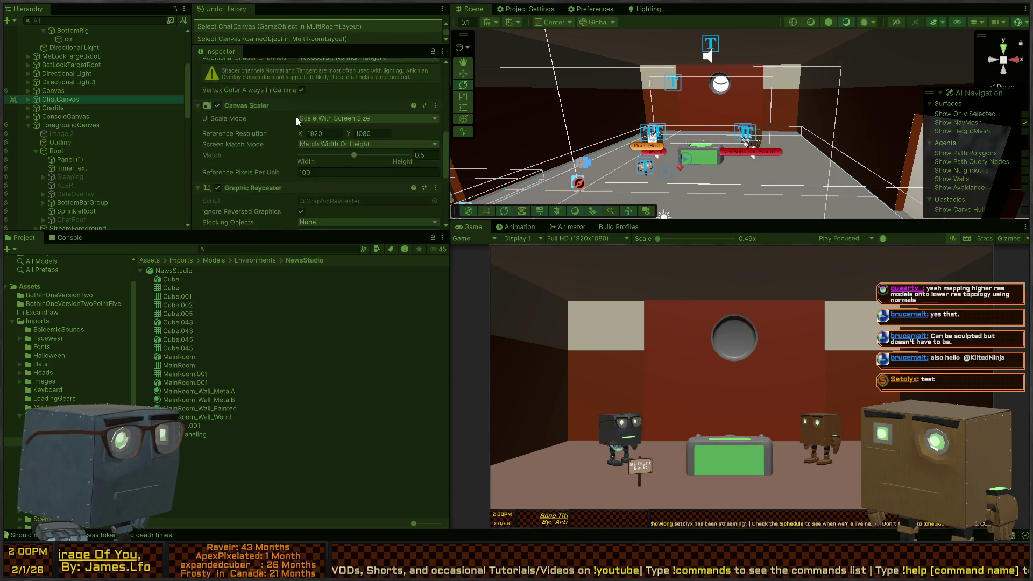
{"action": "left_click", "coordinate": [28, 99]}
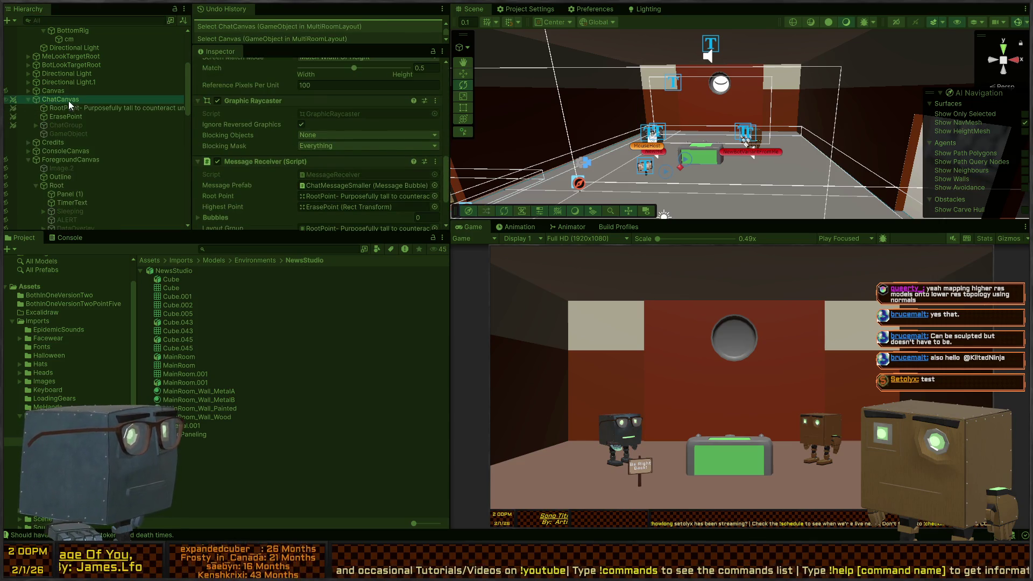
{"action": "left_click", "coordinate": [69, 125]}
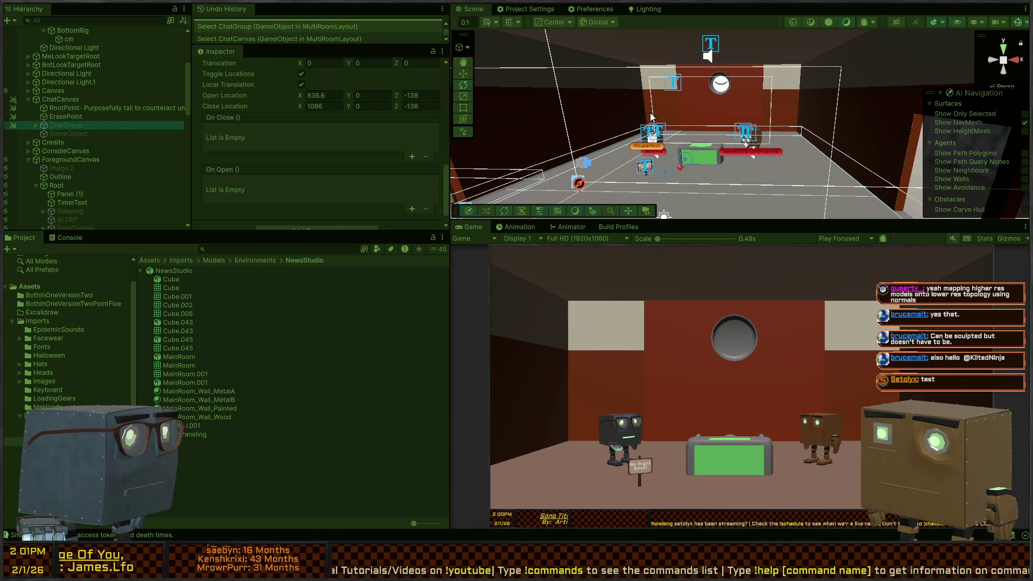
{"action": "key", "text": "f"}
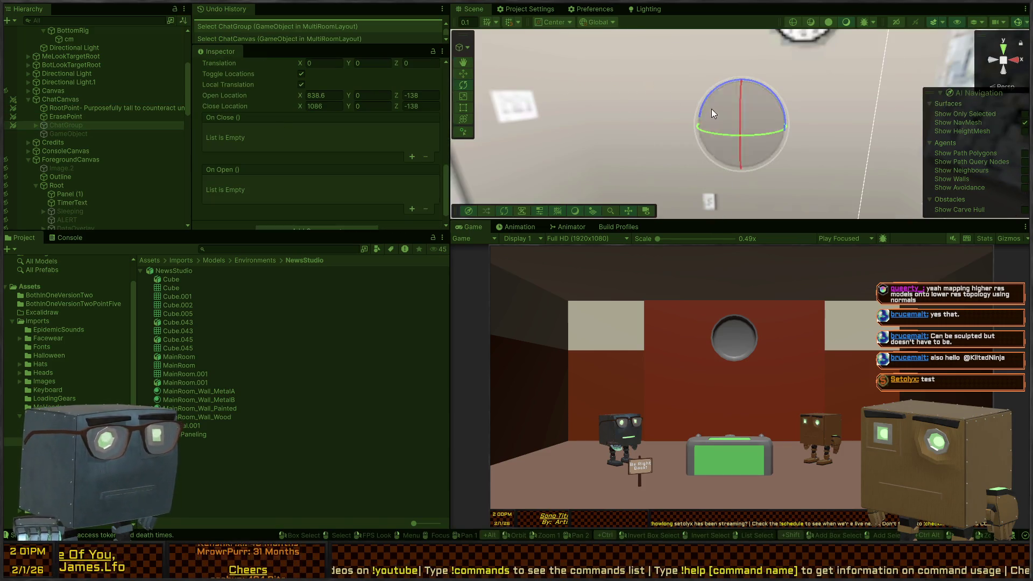
Toggle ChatGroup off and on, switch the Scene view to 2D, and inspect ChatCanvas and ChatGroup bounds.
{"action": "key", "text": "alt+shift+a"}
{"action": "key", "text": "alt+shift+a"}
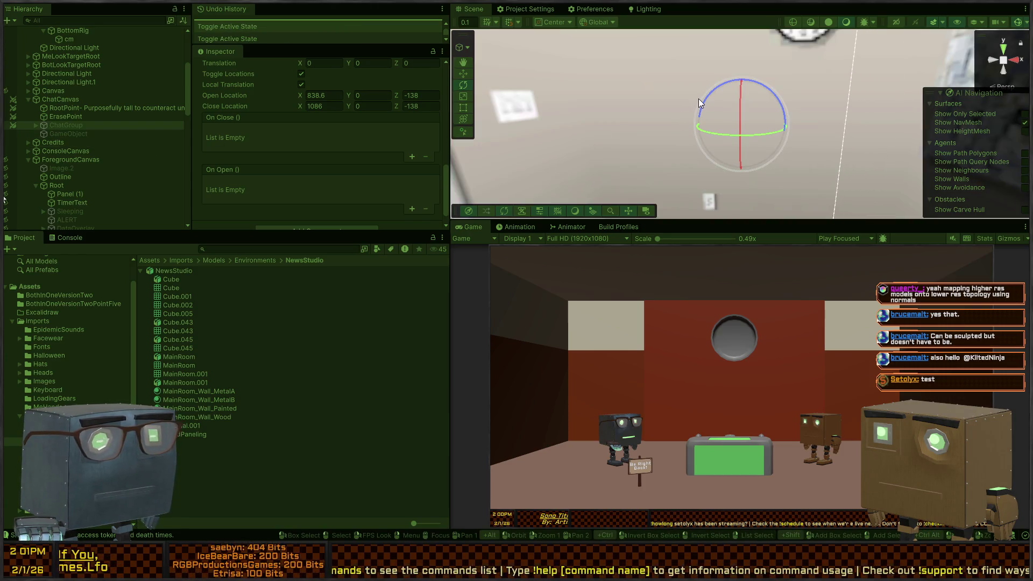
{"action": "left_click", "coordinate": [896, 21]}
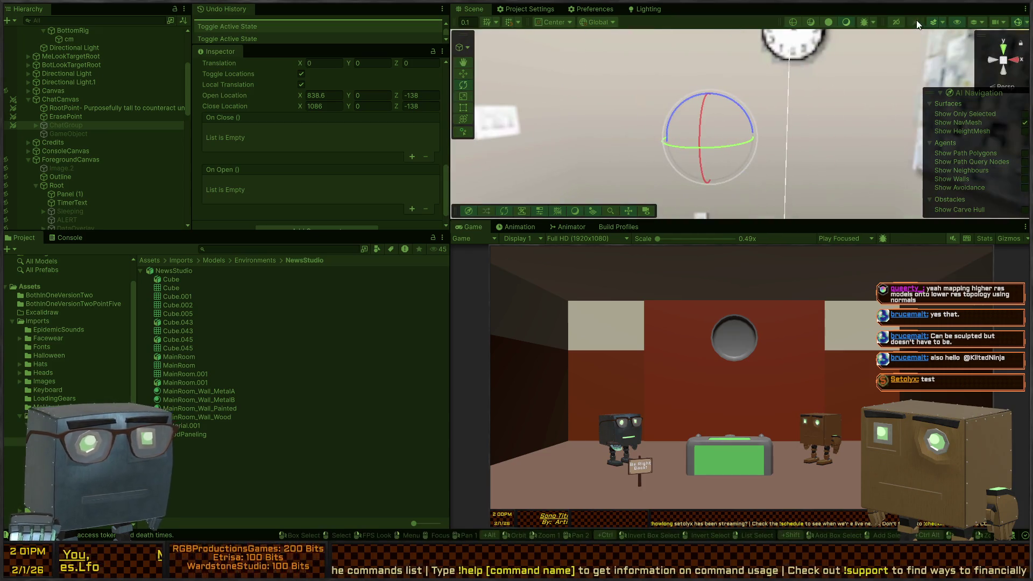
{"action": "left_click", "coordinate": [53, 99]}
{"action": "left_click", "coordinate": [65, 125]}
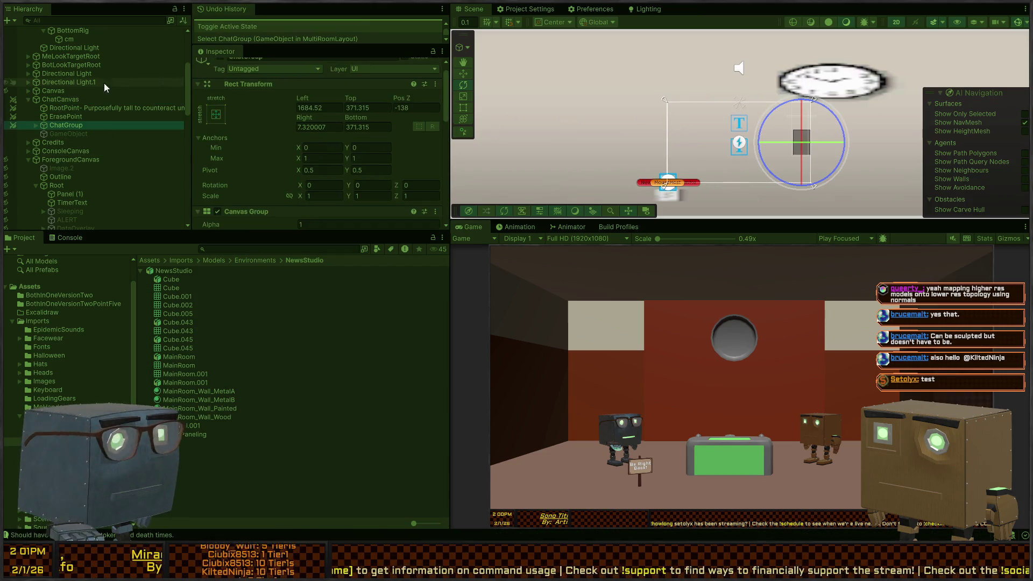
{"action": "mouse_move", "coordinate": [753, 113]}
{"action": "left_mouse_down"}
{"action": "mouse_move", "coordinate": [664, 120]}
{"action": "mouse_move", "coordinate": [700, 114]}
{"action": "mouse_move", "coordinate": [703, 104]}
{"action": "left_mouse_up"}
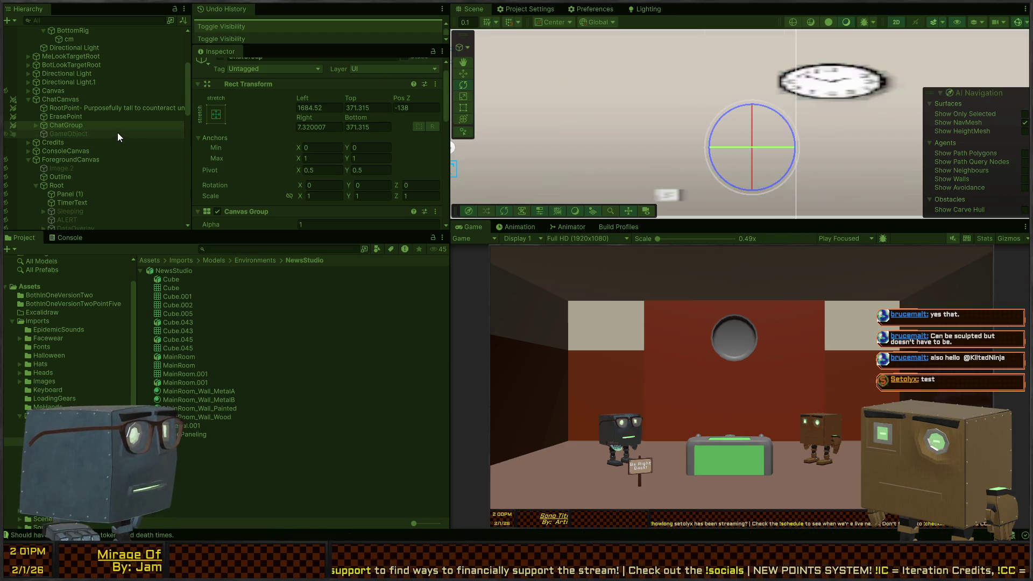
{"action": "left_click", "coordinate": [66, 101]}
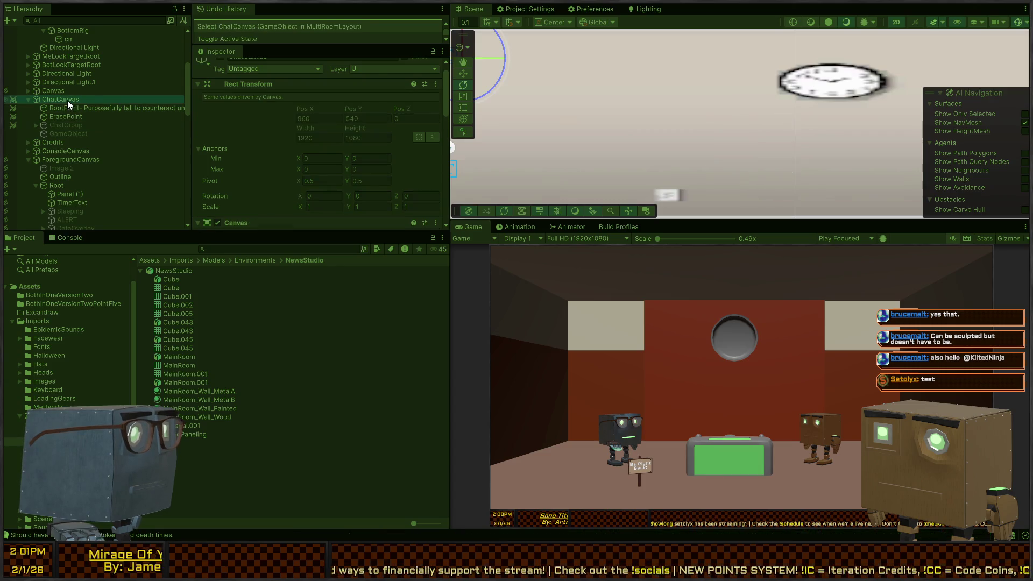
Inspect ChatCanvas's ErasePoint and GameObject children, collapse NewMe's children, and switch to the Hand tool.
{"action": "left_click", "coordinate": [60, 116]}
{"action": "left_click", "coordinate": [57, 133]}
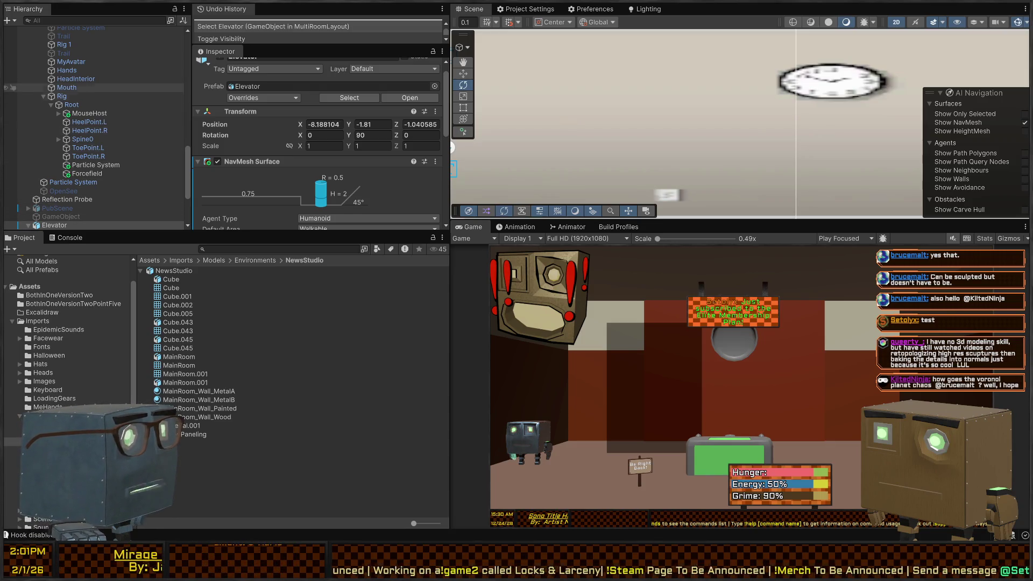
{"action": "scroll", "coordinate": [11, 84], "scroll_direction": "up", "scroll_amount": 3}
{"action": "left_click", "coordinate": [53, 66]}
{"action": "scroll", "coordinate": [58, 79], "scroll_direction": "down", "scroll_amount": 6}
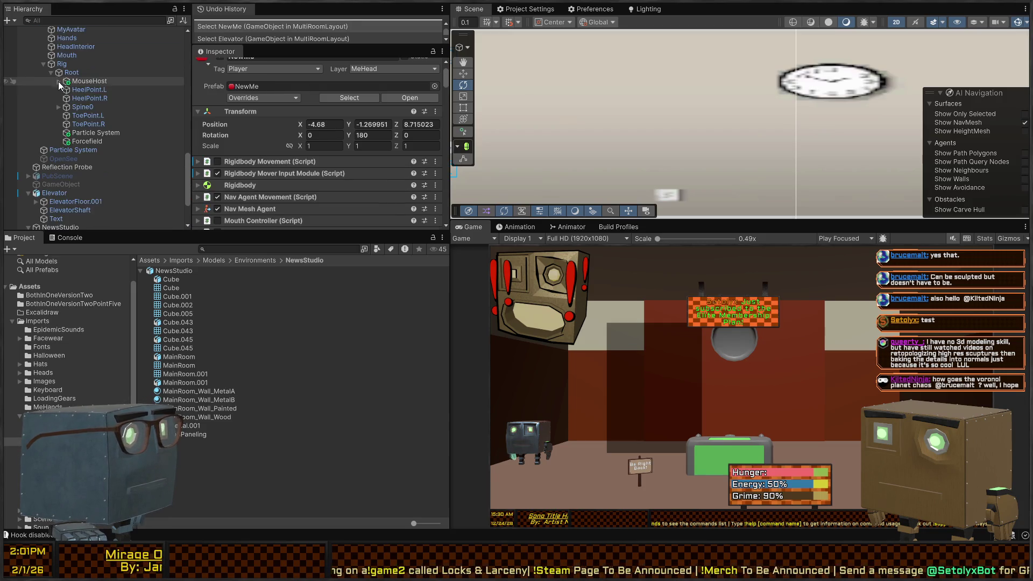
{"action": "scroll", "coordinate": [60, 146], "scroll_direction": "up", "scroll_amount": 6}
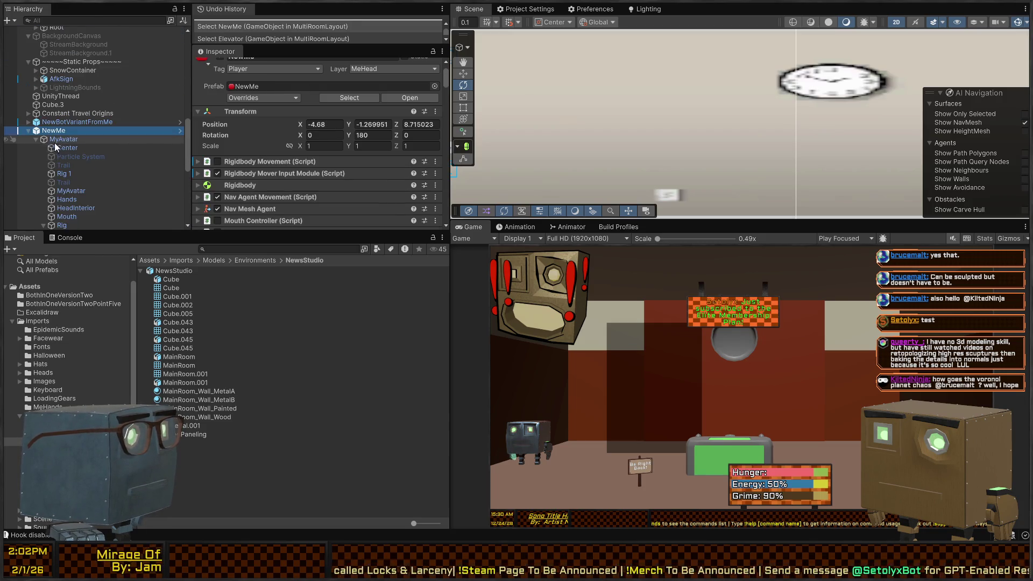
{"action": "left_click", "coordinate": [30, 132]}
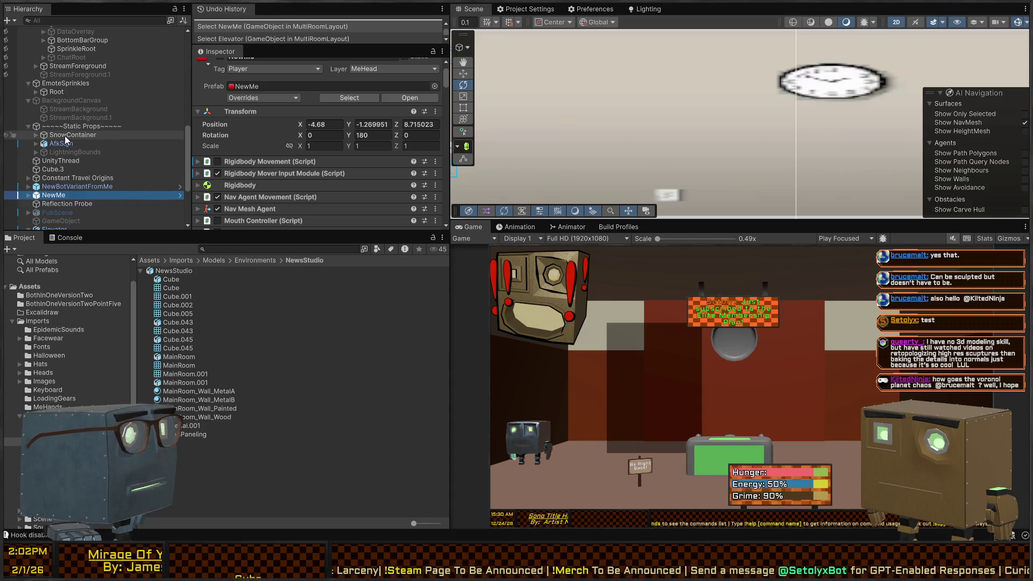
{"action": "key", "text": "q"}
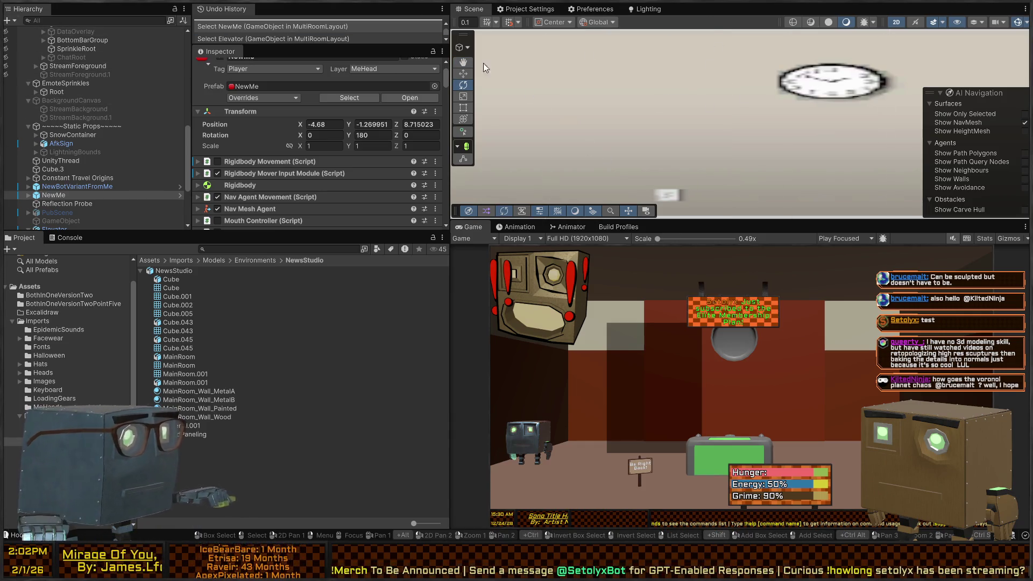
Return to a 3D top-down view of the rooms, then select PubScene and activate it.
{"action": "key", "text": "2"}
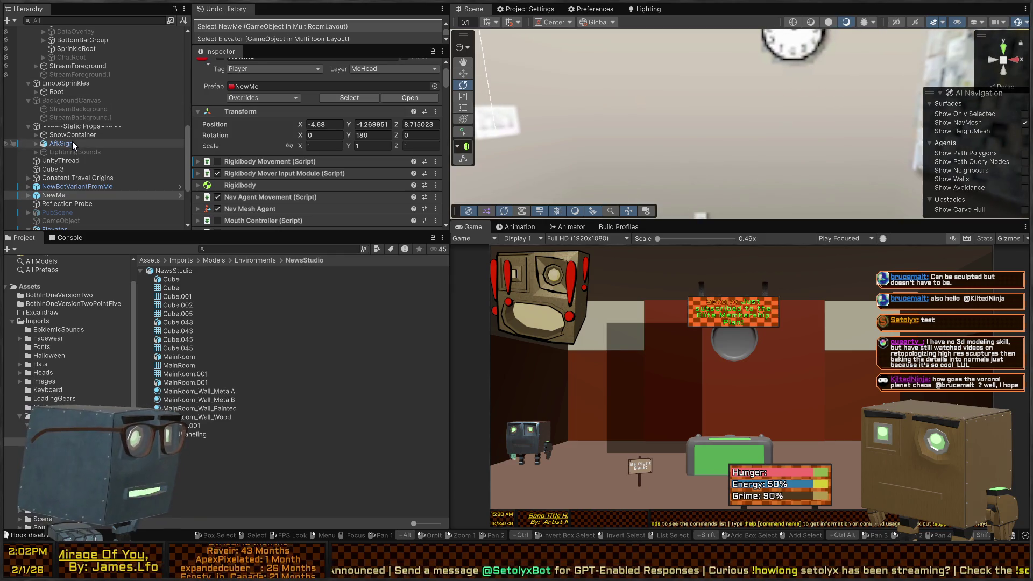
{"action": "left_click", "coordinate": [61, 143]}
{"action": "key", "text": "f"}
{"action": "mouse_move", "coordinate": [748, 80]}
{"action": "left_mouse_down"}
{"action": "mouse_move", "coordinate": [730, 165]}
{"action": "mouse_move", "coordinate": [711, 197]}
{"action": "left_mouse_up"}
{"action": "scroll", "coordinate": [106, 163], "scroll_direction": "down", "scroll_amount": 5}
{"action": "left_click", "coordinate": [102, 105]}
{"action": "key", "text": "alt+shift+a"}
Move PubScene beside the studio room to about (20.5, 12.5, -5.6) and rotate it to Y -90.
{"action": "left_click_drag", "start_coordinate": [710, 138], "coordinate": [905, 135]}
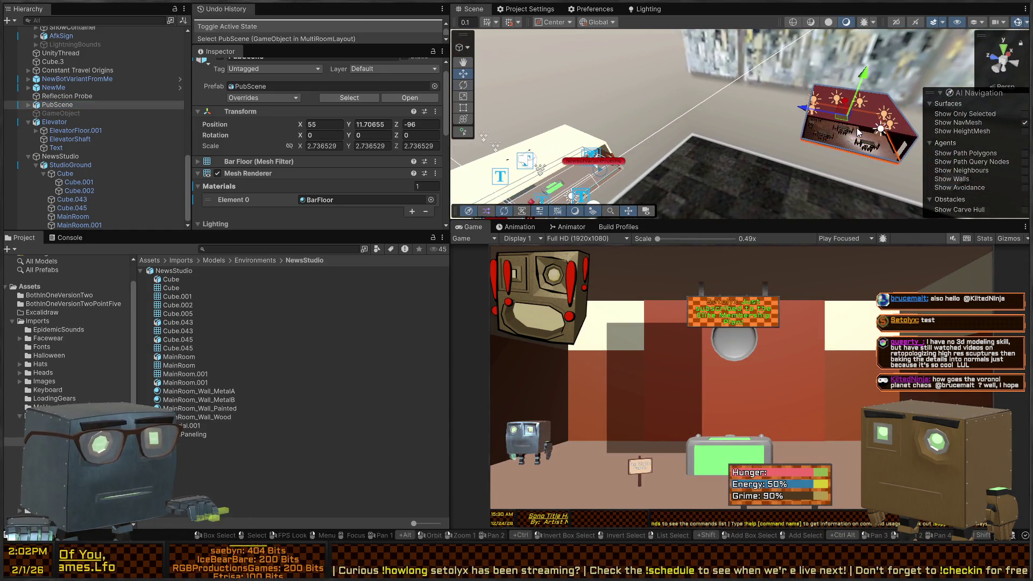
{"action": "left_click_drag", "start_coordinate": [834, 121], "coordinate": [533, 140]}
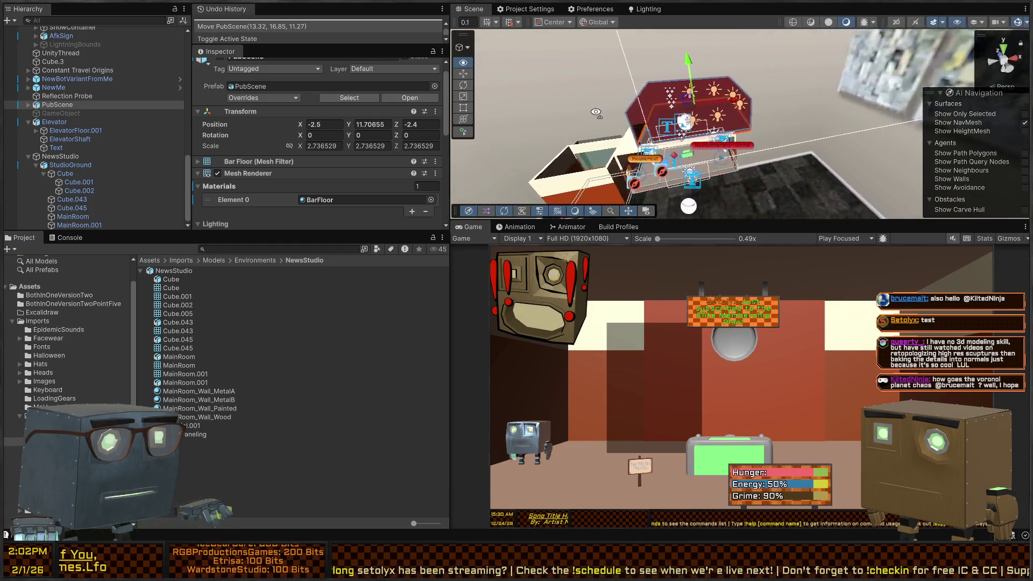
{"action": "mouse_move", "coordinate": [564, 98]}
{"action": "left_mouse_down"}
{"action": "mouse_move", "coordinate": [731, 106]}
{"action": "mouse_move", "coordinate": [732, 97]}
{"action": "mouse_move", "coordinate": [755, 133]}
{"action": "mouse_move", "coordinate": [777, 110]}
{"action": "mouse_move", "coordinate": [726, 132]}
{"action": "left_mouse_up"}
{"action": "mouse_move", "coordinate": [719, 96]}
{"action": "left_mouse_down"}
{"action": "mouse_move", "coordinate": [787, 76]}
{"action": "mouse_move", "coordinate": [583, 116]}
{"action": "mouse_move", "coordinate": [909, 144]}
{"action": "mouse_move", "coordinate": [964, 133]}
{"action": "mouse_move", "coordinate": [730, 178]}
{"action": "mouse_move", "coordinate": [740, 175]}
{"action": "left_mouse_up"}
{"action": "left_click_drag", "start_coordinate": [840, 145], "coordinate": [667, 186]}
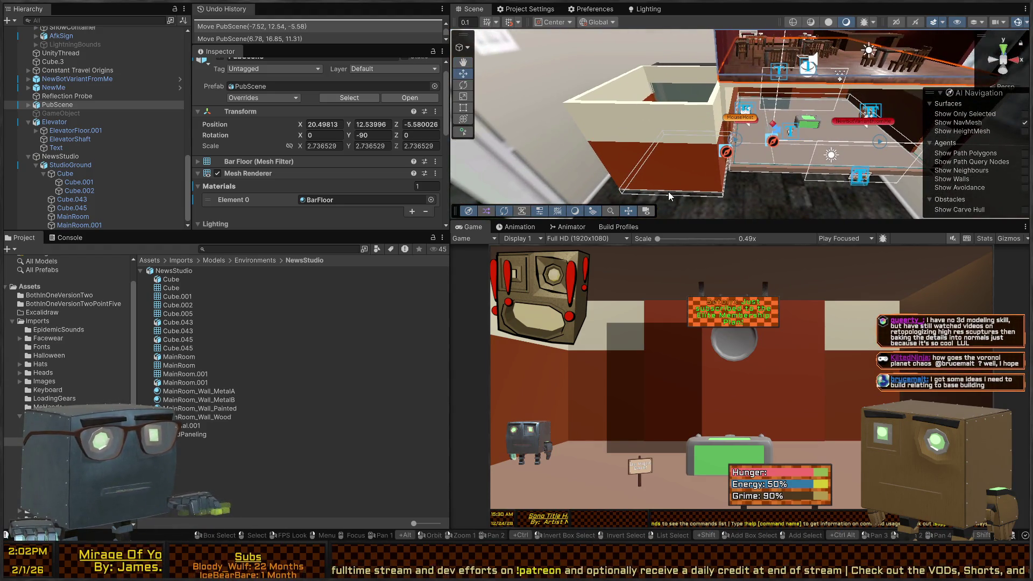
Raise the Elevator to about Y 12.1, then undo it back to Y -1.81.
{"action": "left_click", "coordinate": [668, 192]}
{"action": "key", "text": "f"}
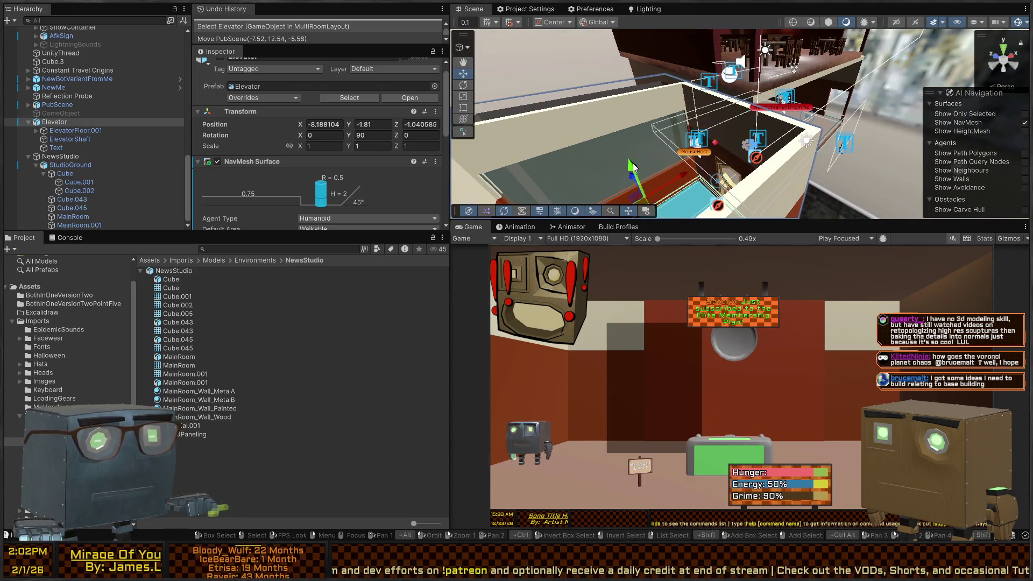
{"action": "left_click_drag", "start_coordinate": [634, 168], "coordinate": [644, 31]}
{"action": "left_click_drag", "start_coordinate": [913, 62], "coordinate": [450, 6]}
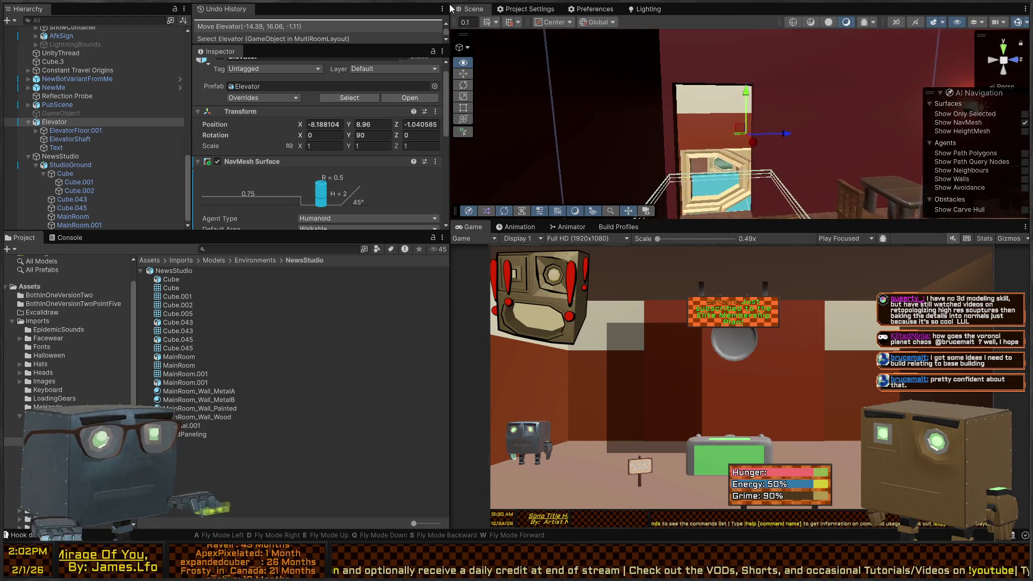
{"action": "mouse_move", "coordinate": [746, 93]}
{"action": "left_mouse_down"}
{"action": "mouse_move", "coordinate": [741, 54]}
{"action": "mouse_move", "coordinate": [823, 111]}
{"action": "mouse_move", "coordinate": [774, 162]}
{"action": "mouse_move", "coordinate": [746, 114]}
{"action": "mouse_move", "coordinate": [486, 140]}
{"action": "mouse_move", "coordinate": [1007, 145]}
{"action": "mouse_move", "coordinate": [725, 222]}
{"action": "mouse_move", "coordinate": [755, 61]}
{"action": "left_mouse_up"}
{"action": "key", "text": "ctrl+z"}
{"action": "key", "text": "ctrl+z"}
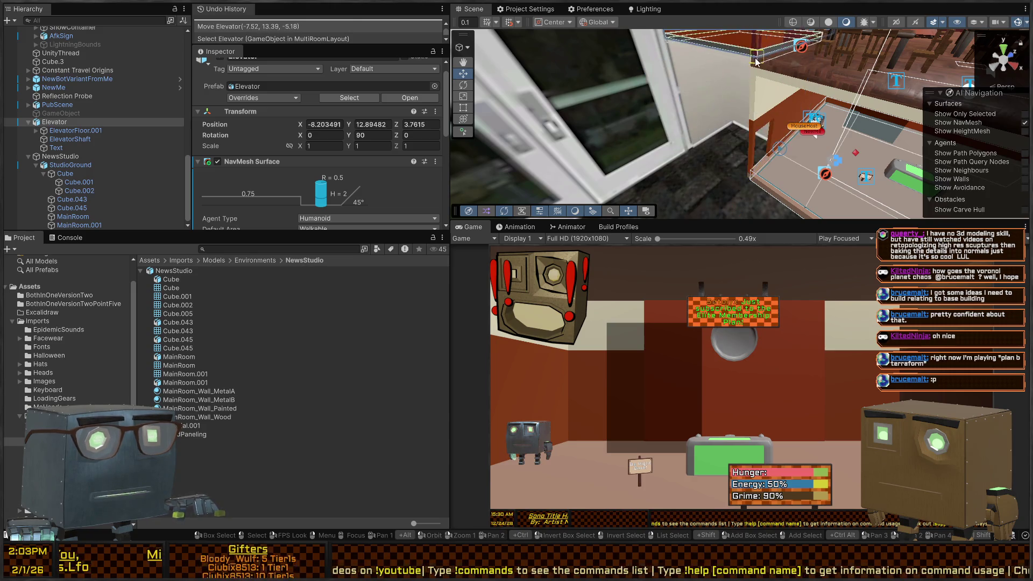
Reframe the Elevator and raise it to Y 12.5.
{"action": "mouse_move", "coordinate": [876, 81]}
{"action": "left_mouse_down"}
{"action": "mouse_move", "coordinate": [834, 25]}
{"action": "mouse_move", "coordinate": [783, 86]}
{"action": "left_mouse_up"}
{"action": "mouse_move", "coordinate": [739, 129]}
{"action": "left_mouse_down"}
{"action": "mouse_move", "coordinate": [662, 63]}
{"action": "mouse_move", "coordinate": [705, 42]}
{"action": "mouse_move", "coordinate": [712, 23]}
{"action": "mouse_move", "coordinate": [715, 180]}
{"action": "left_mouse_up"}
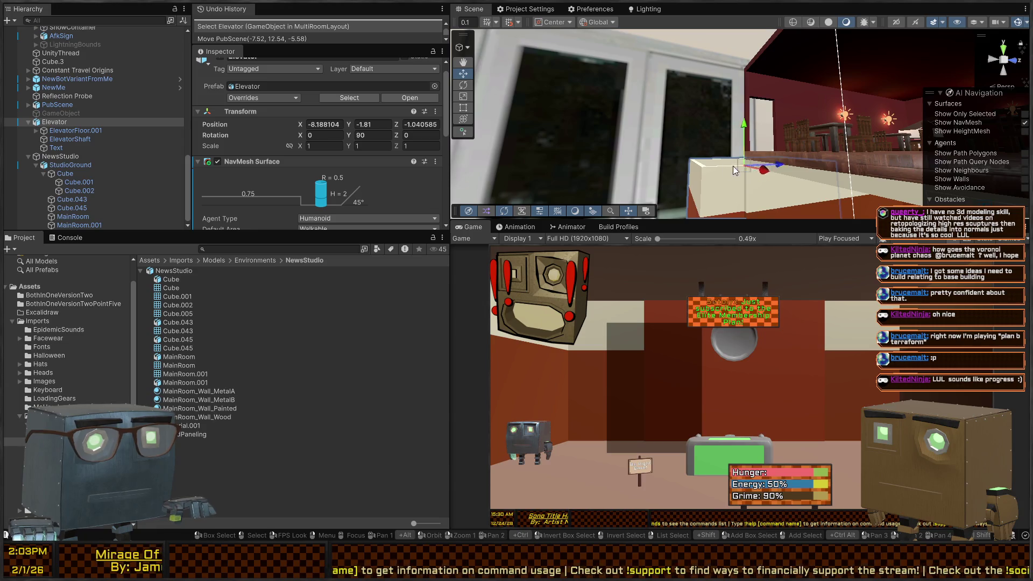
{"action": "key", "text": "f"}
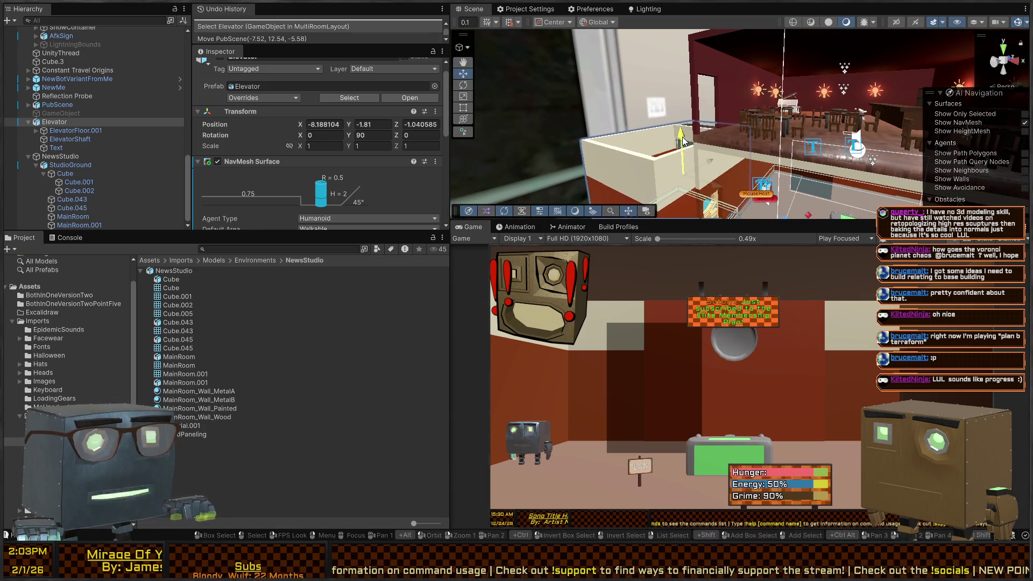
{"action": "left_click_drag", "start_coordinate": [682, 141], "coordinate": [685, 47]}
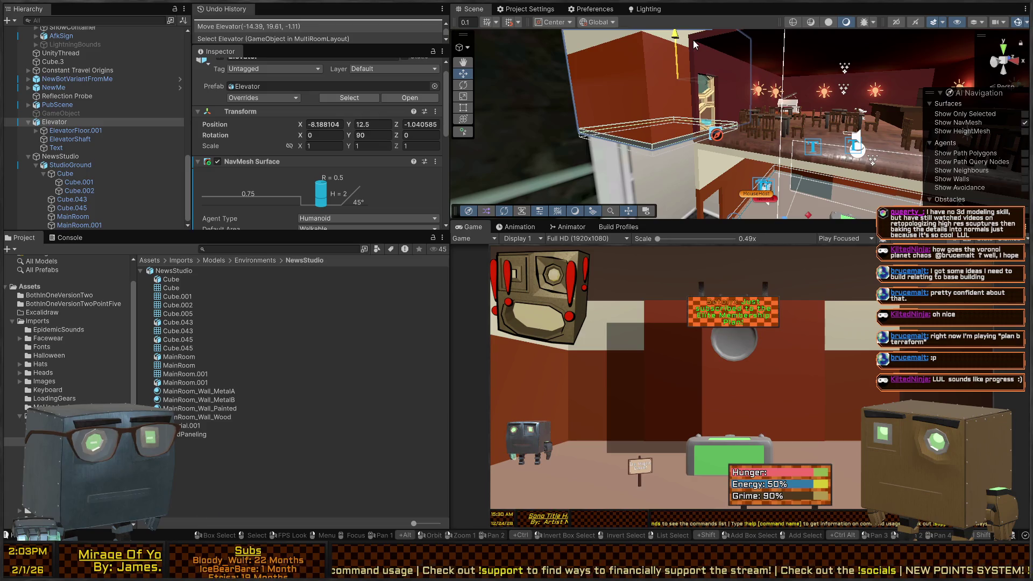
Fly down into the elevator shaft and select the studio roof piece Cube.044.
{"action": "mouse_move", "coordinate": [843, 85]}
{"action": "left_mouse_down"}
{"action": "mouse_move", "coordinate": [638, 130]}
{"action": "mouse_move", "coordinate": [915, 84]}
{"action": "mouse_move", "coordinate": [838, 110]}
{"action": "mouse_move", "coordinate": [777, 81]}
{"action": "left_mouse_up"}
{"action": "left_click", "coordinate": [777, 81]}
{"action": "left_click", "coordinate": [777, 81]}
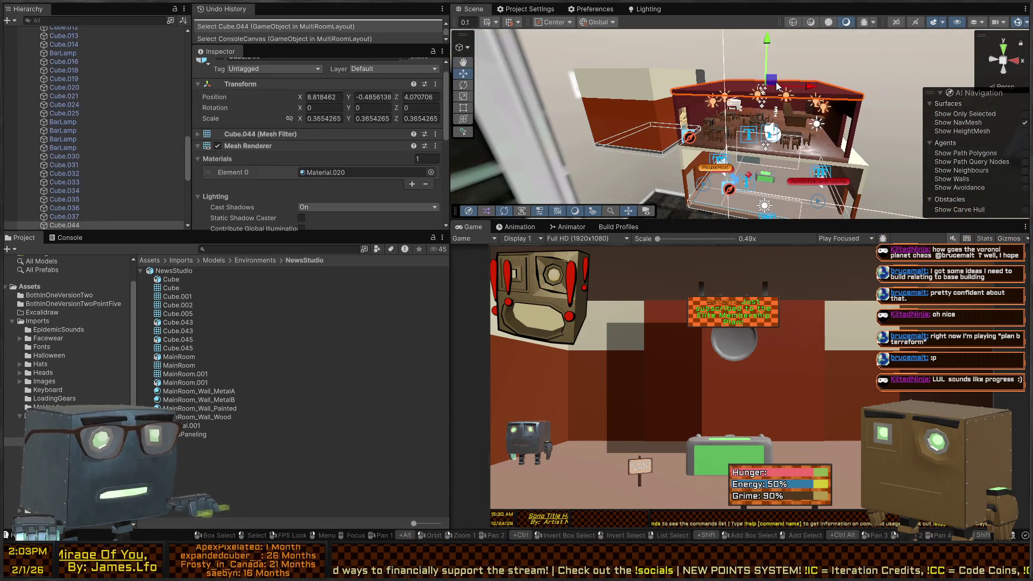
Change PubScene's Scale from 2.736529 to 1 on X, Y and Z.
{"action": "scroll", "coordinate": [71, 162], "scroll_direction": "up", "scroll_amount": 5}
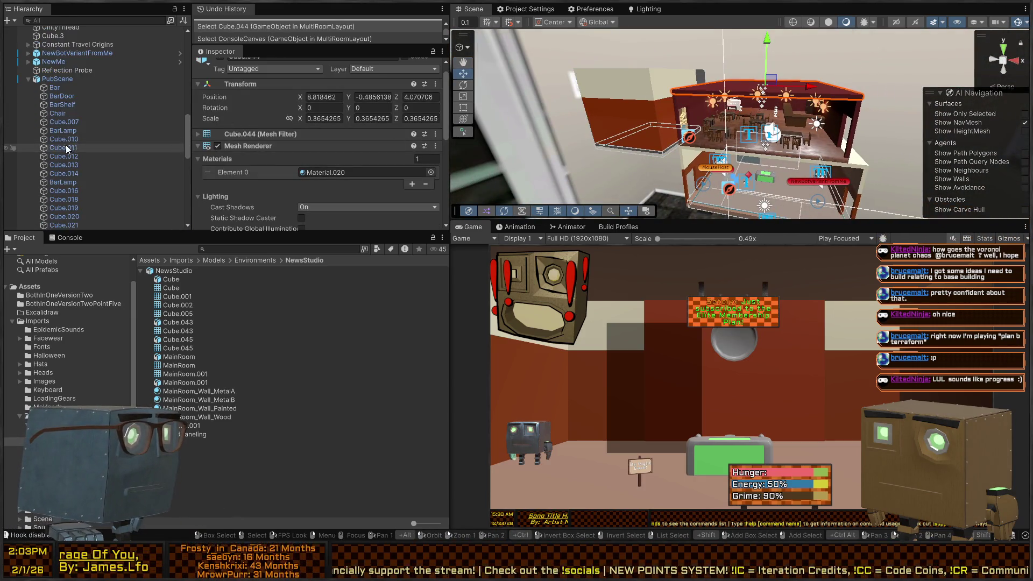
{"action": "left_click", "coordinate": [124, 78]}
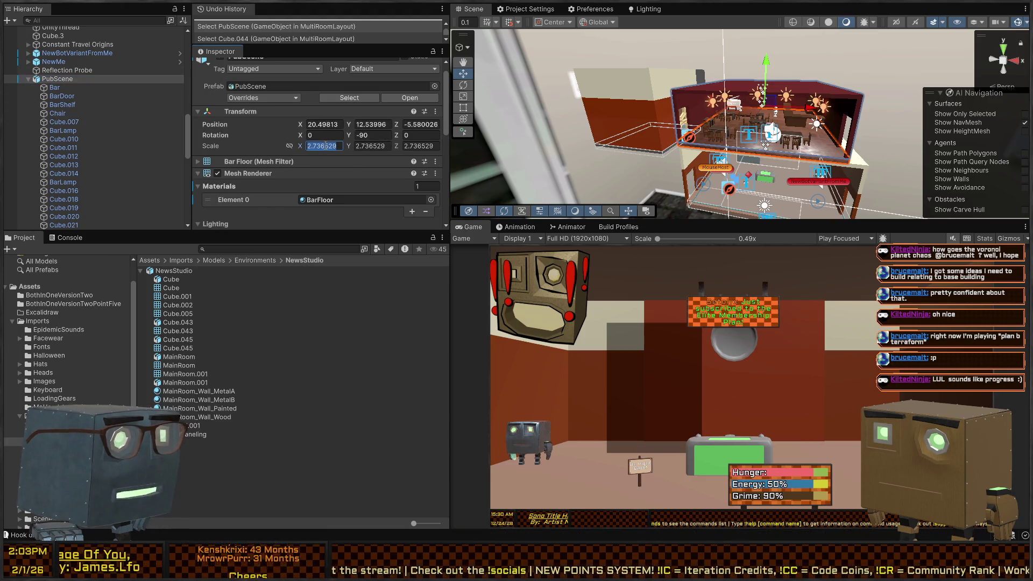
{"action": "type", "text": "1"}
{"action": "key", "text": "Tab"}
{"action": "type", "text": "12"}
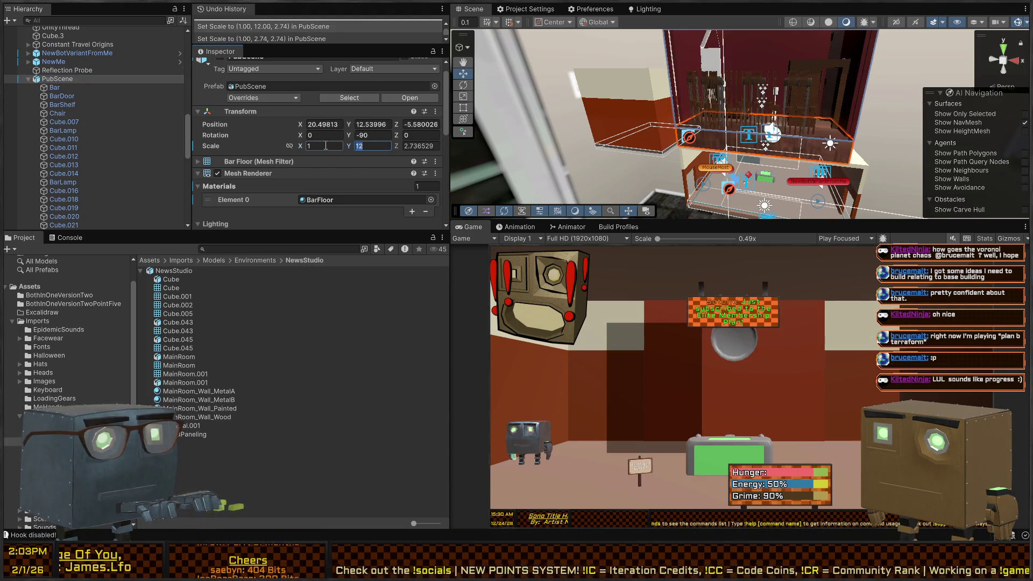
{"action": "type", "text": "1"}
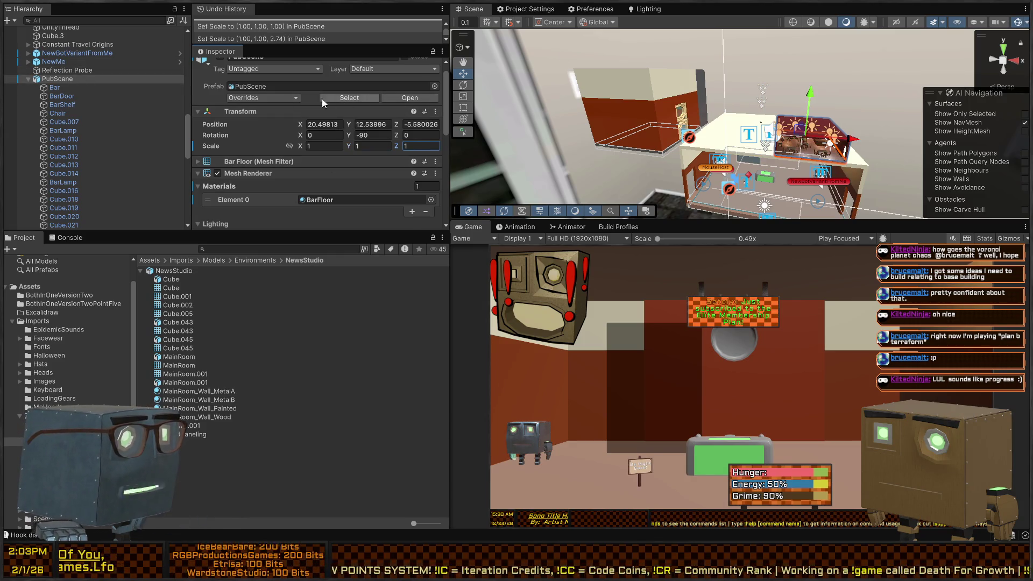
{"action": "scroll", "coordinate": [322, 94], "scroll_direction": "up", "scroll_amount": 1}
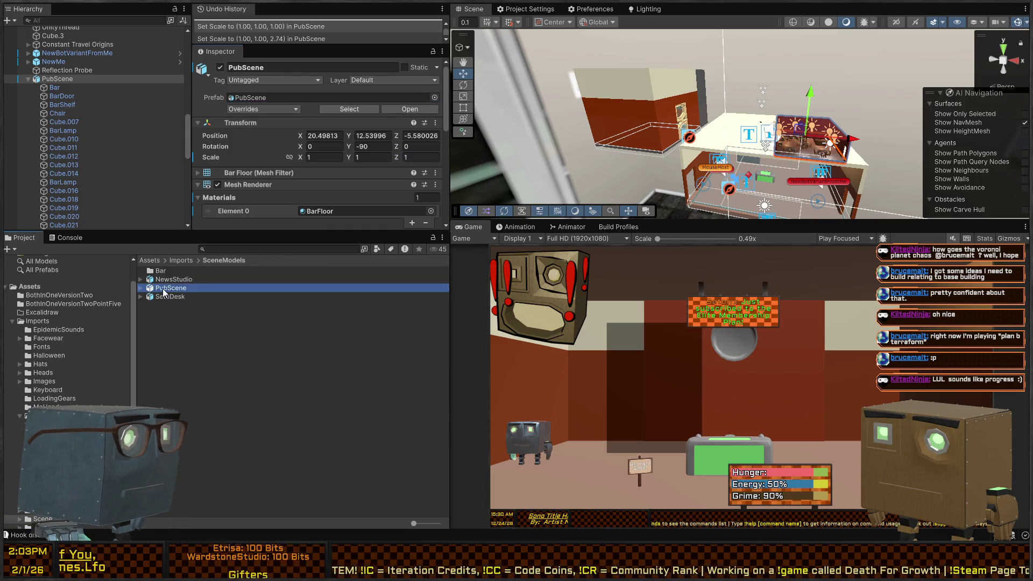
Set the PubScene model's import Scale Factor to 2 without applying it.
{"action": "left_click", "coordinate": [163, 292]}
{"action": "left_click", "coordinate": [343, 121]}
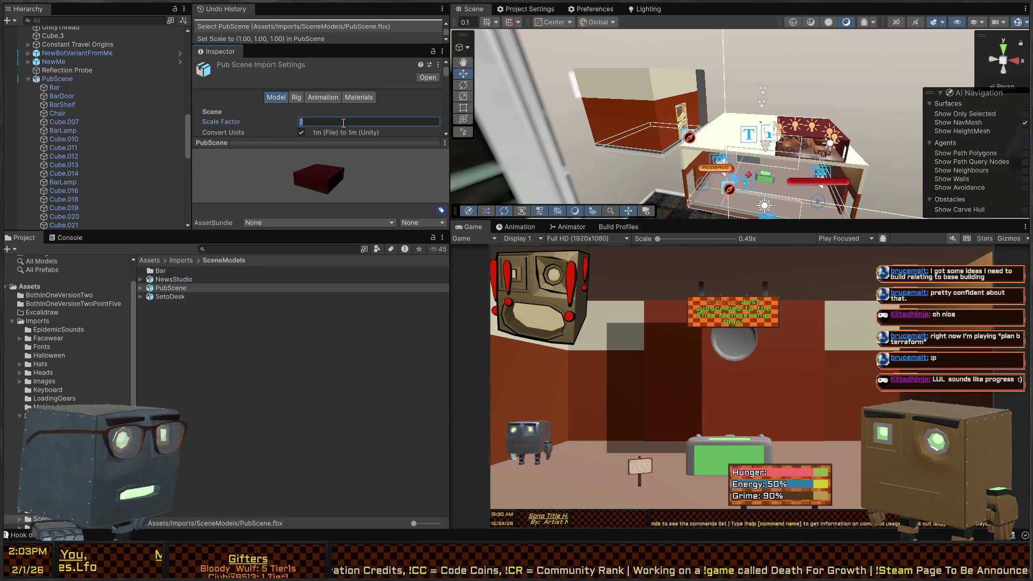
{"action": "scroll", "coordinate": [377, 102], "scroll_direction": "down", "scroll_amount": 10}
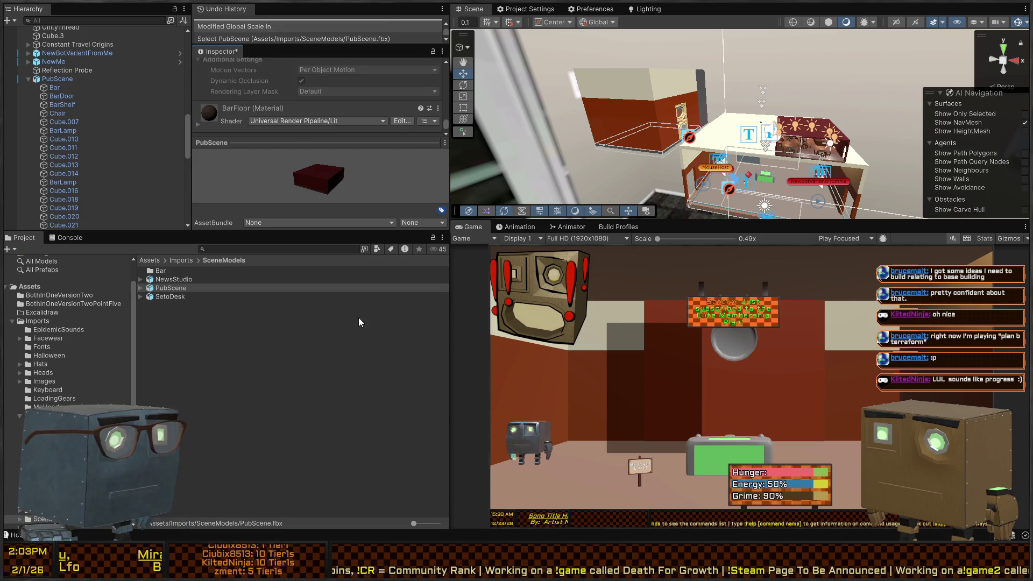
Clear the selection, orbit around the rooms, and select the Elevator.
{"action": "left_click", "coordinate": [764, 177]}
{"action": "mouse_move", "coordinate": [764, 178]}
{"action": "left_mouse_down"}
{"action": "mouse_move", "coordinate": [787, 181]}
{"action": "mouse_move", "coordinate": [609, 85]}
{"action": "left_mouse_up"}
{"action": "left_click", "coordinate": [611, 85]}
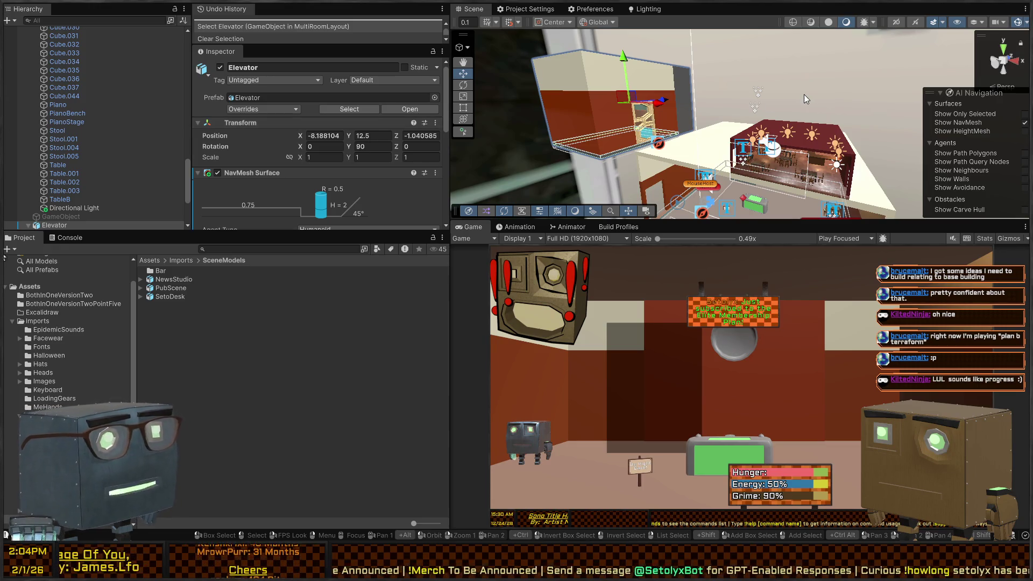
{"action": "right_click", "coordinate": [747, 159]}
{"action": "left_click", "coordinate": [170, 288]}
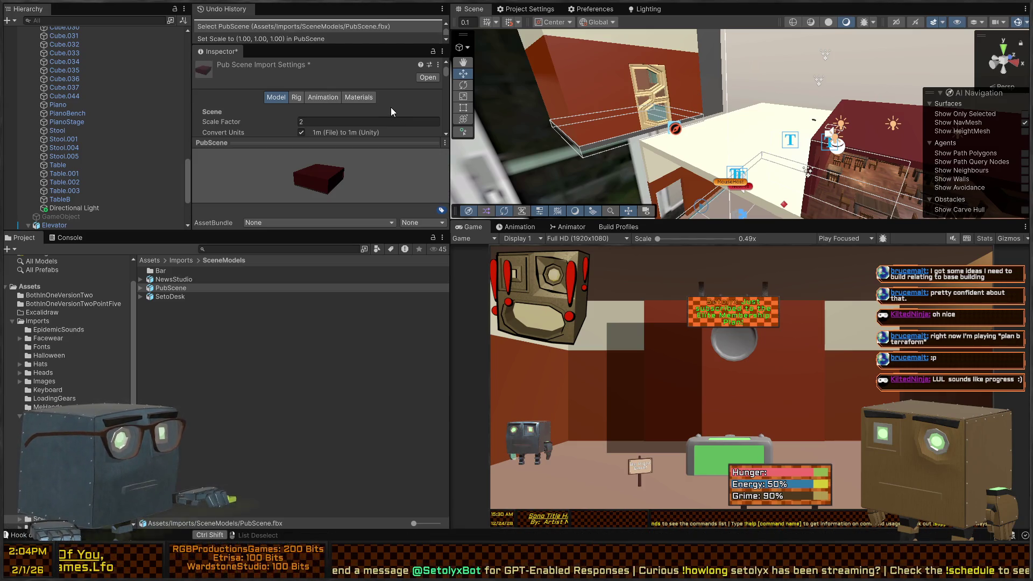
{"action": "left_click", "coordinate": [302, 25]}
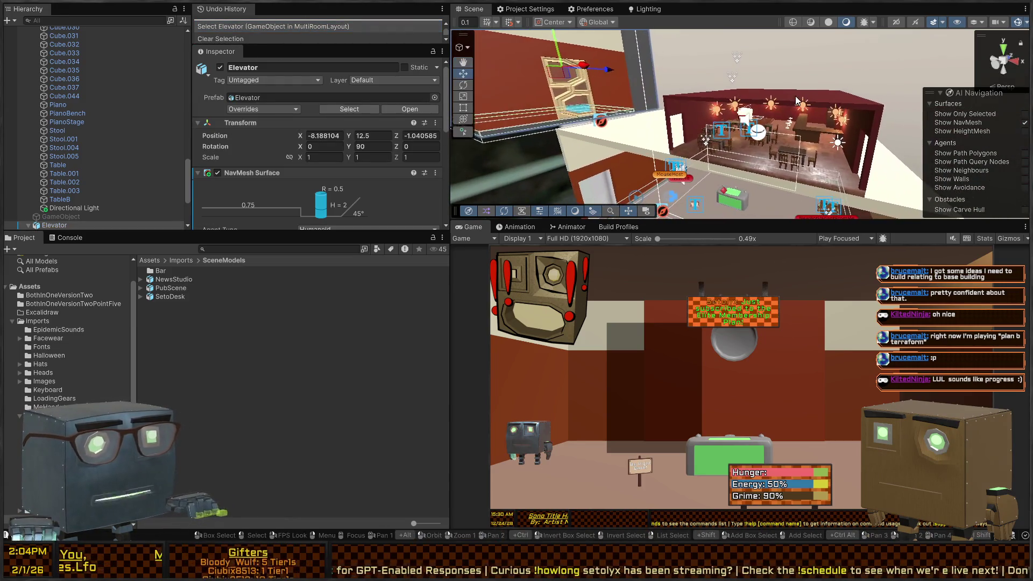
{"action": "left_click", "coordinate": [797, 100]}
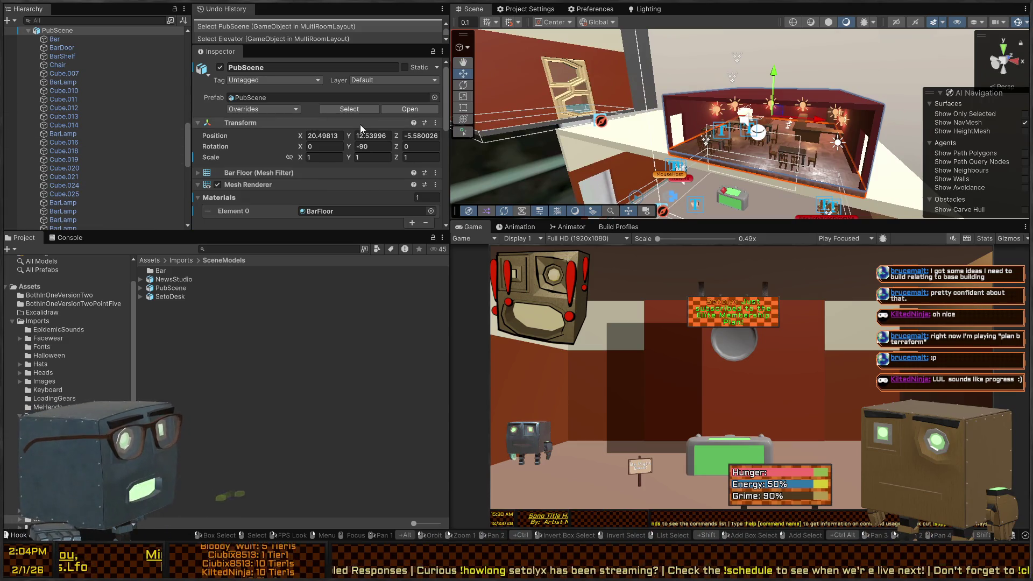
{"action": "scroll", "coordinate": [314, 118], "scroll_direction": "down", "scroll_amount": 5}
{"action": "scroll", "coordinate": [276, 116], "scroll_direction": "down", "scroll_amount": 2}
{"action": "scroll", "coordinate": [259, 120], "scroll_direction": "up", "scroll_amount": 7}
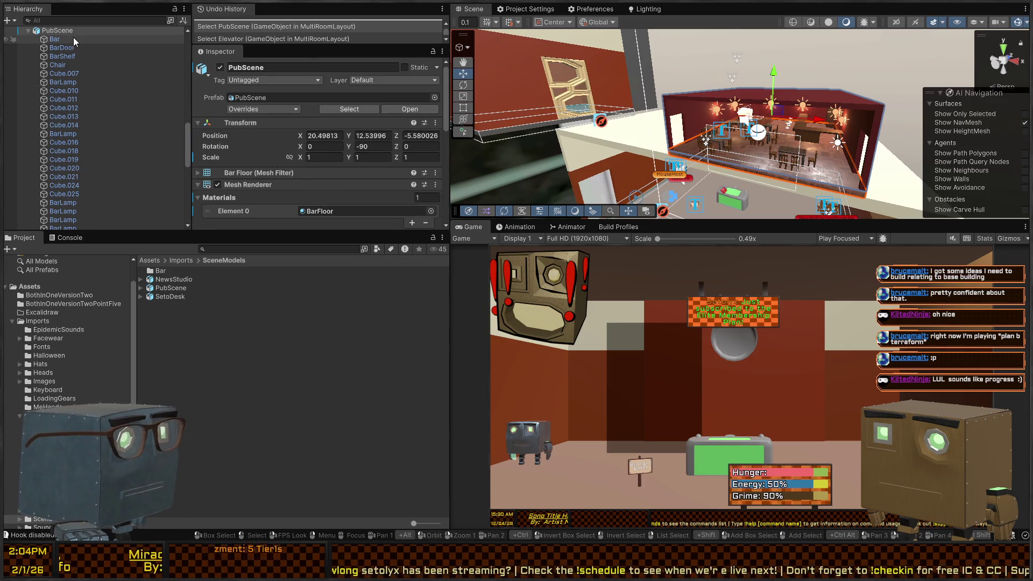
{"action": "left_click", "coordinate": [54, 39]}
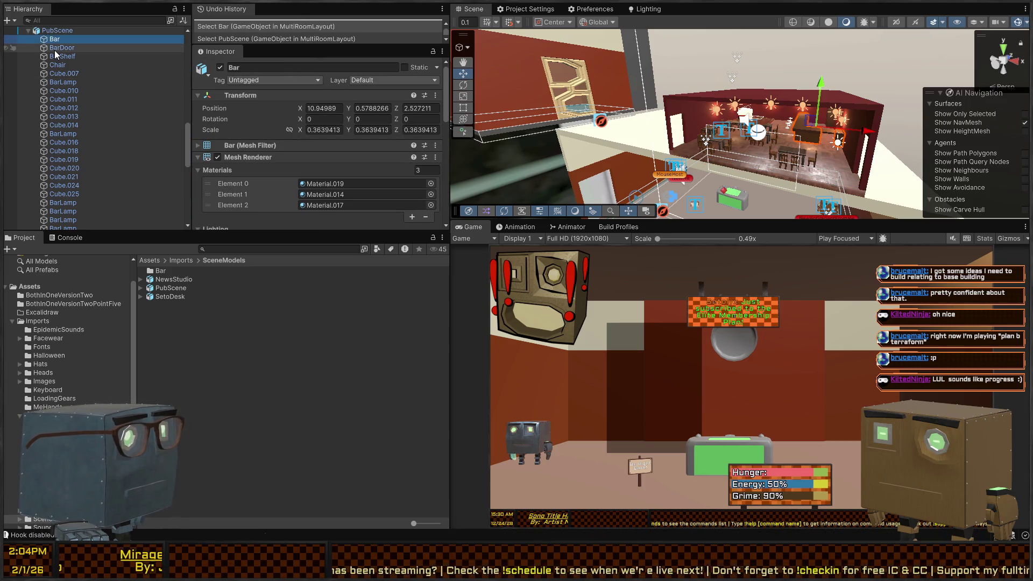
{"action": "left_click", "coordinate": [54, 50]}
{"action": "left_click", "coordinate": [56, 42]}
{"action": "left_click", "coordinate": [57, 55]}
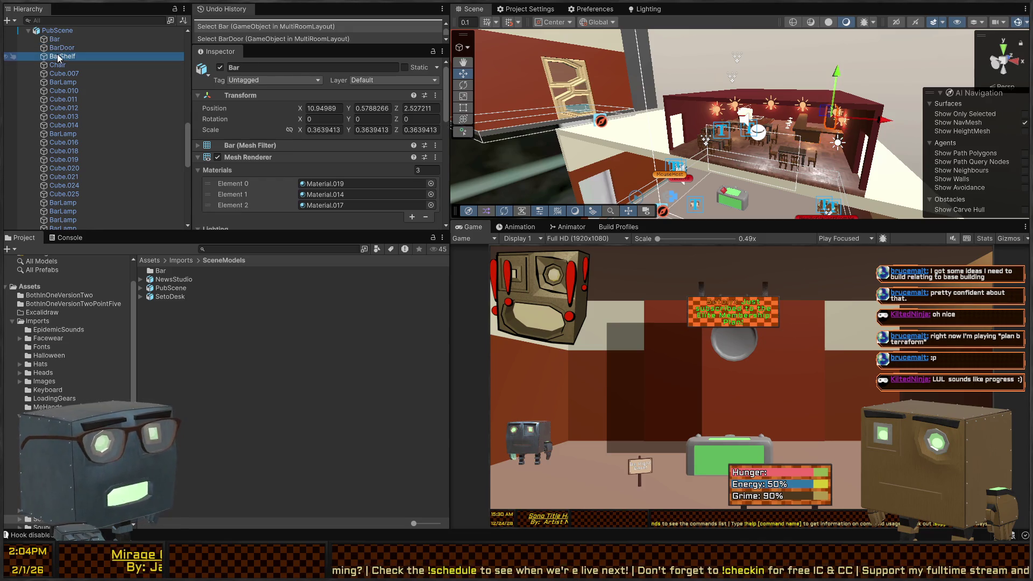
{"action": "scroll", "coordinate": [54, 132], "scroll_direction": "down", "scroll_amount": 10}
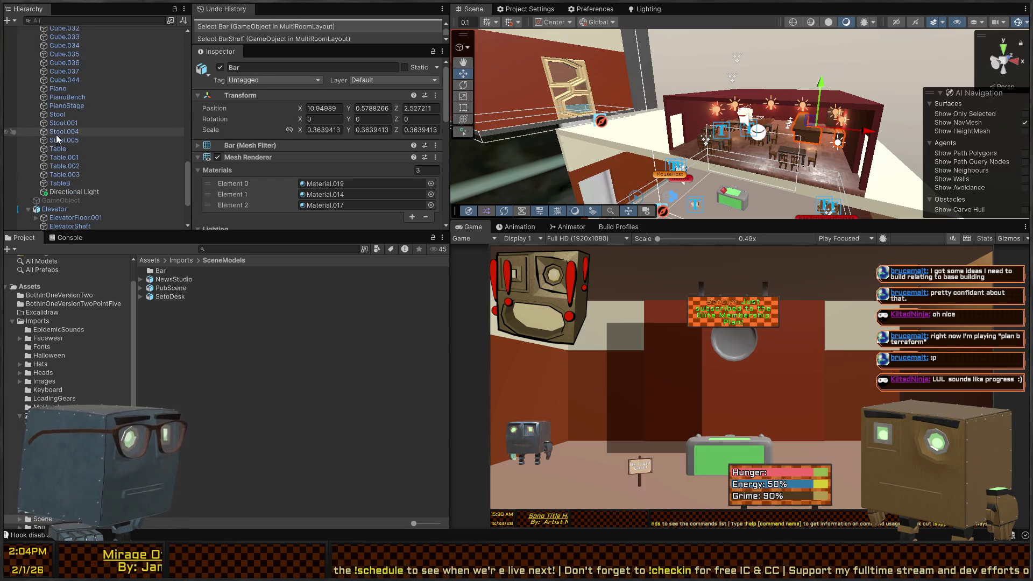
{"action": "left_click", "coordinate": [78, 95], "text": "shift"}
{"action": "left_click", "coordinate": [325, 130]}
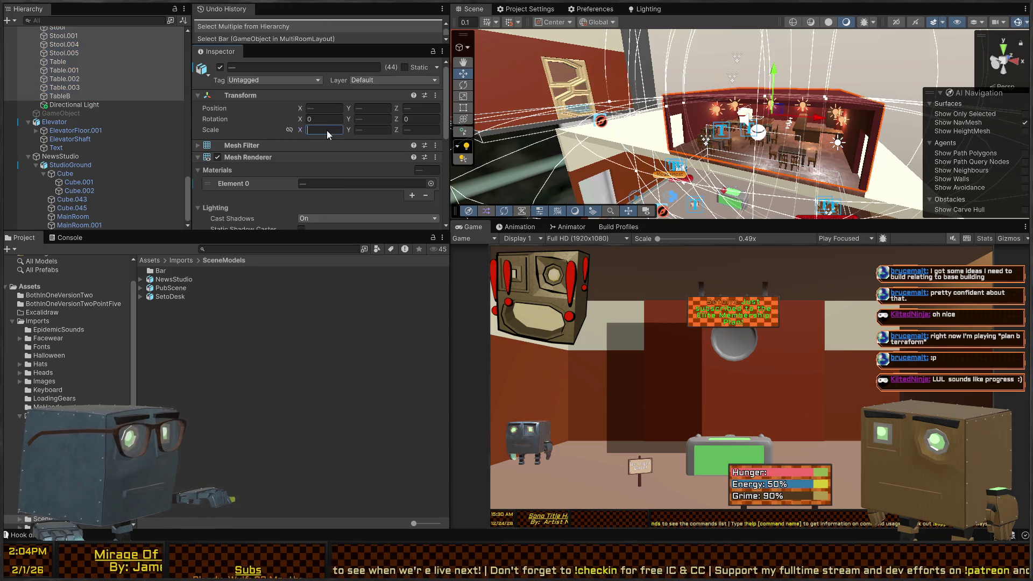
{"action": "type", "text": "1"}
{"action": "key", "text": "Tab"}
{"action": "type", "text": "1"}
{"action": "key", "text": "Tab"}
{"action": "type", "text": "1"}
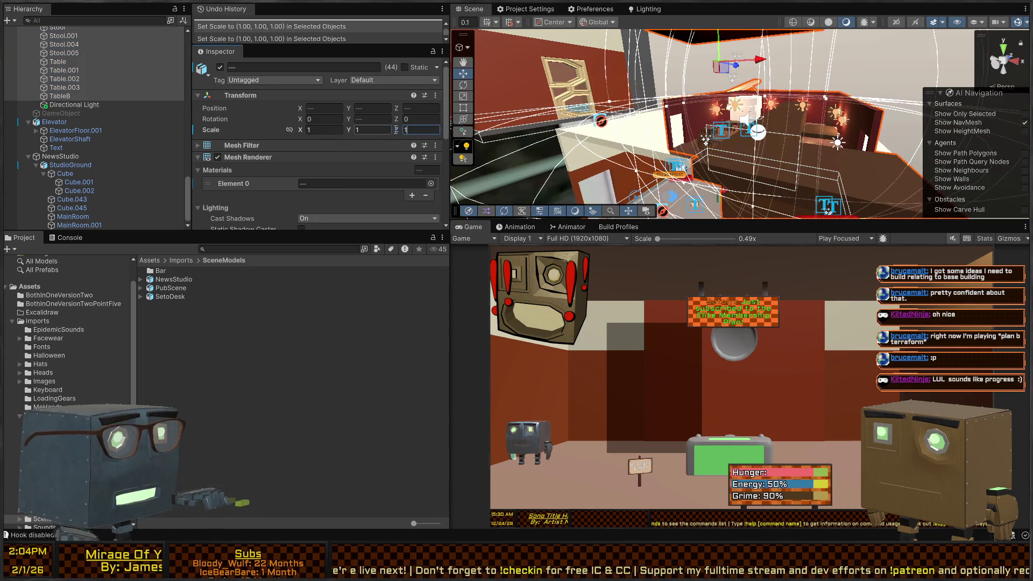
{"action": "key", "text": "ctrl+z"}
{"action": "key", "text": "ctrl+z"}
{"action": "key", "text": "ctrl+z"}
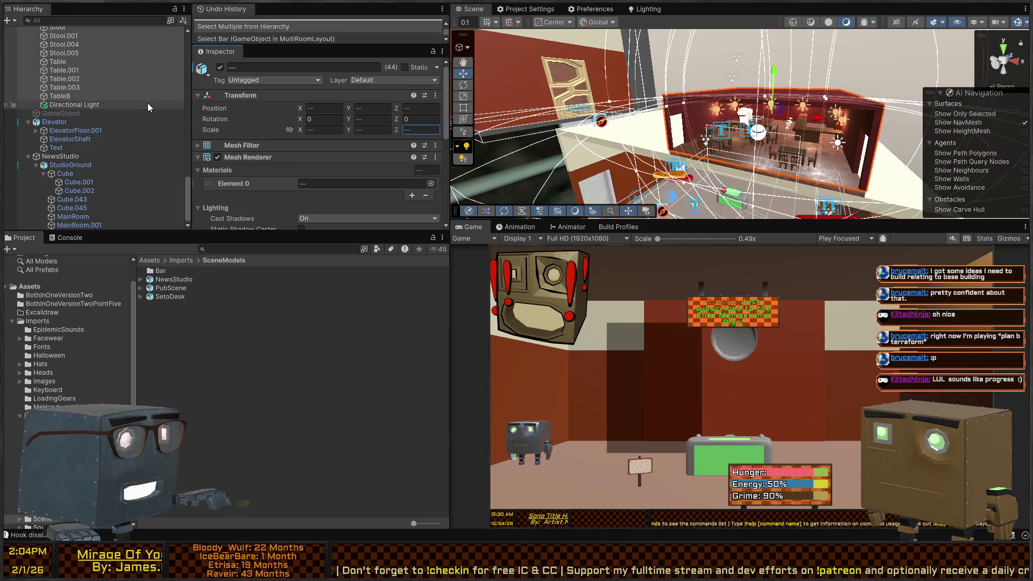
{"action": "scroll", "coordinate": [87, 109], "scroll_direction": "up", "scroll_amount": 10}
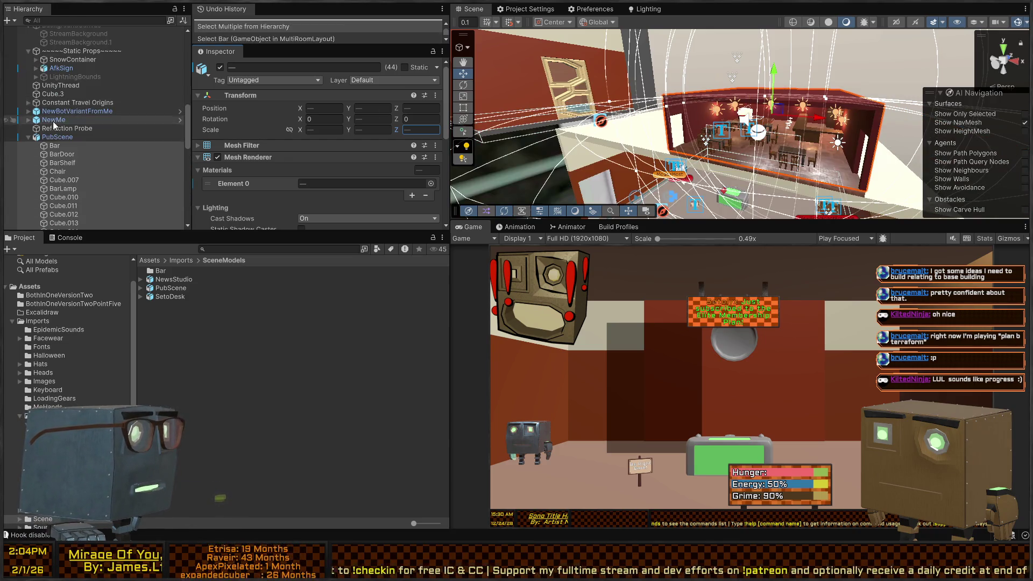
{"action": "left_click", "coordinate": [52, 137]}
{"action": "mouse_move", "coordinate": [927, 115]}
{"action": "left_mouse_down"}
{"action": "mouse_move", "coordinate": [878, 121]}
{"action": "mouse_move", "coordinate": [976, 124]}
{"action": "mouse_move", "coordinate": [955, 125]}
{"action": "left_mouse_up"}
{"action": "key", "text": "s"}
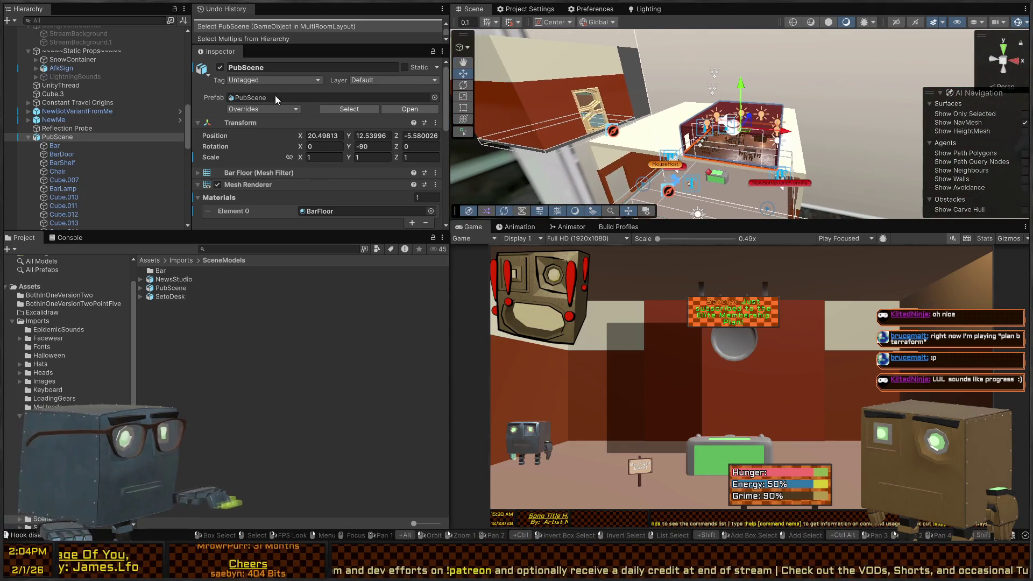
{"action": "key", "text": "alt+shift+a"}
Drop a new PubScene.1 instance into the scene and rotate it toward Y -90.
{"action": "left_click", "coordinate": [209, 351]}
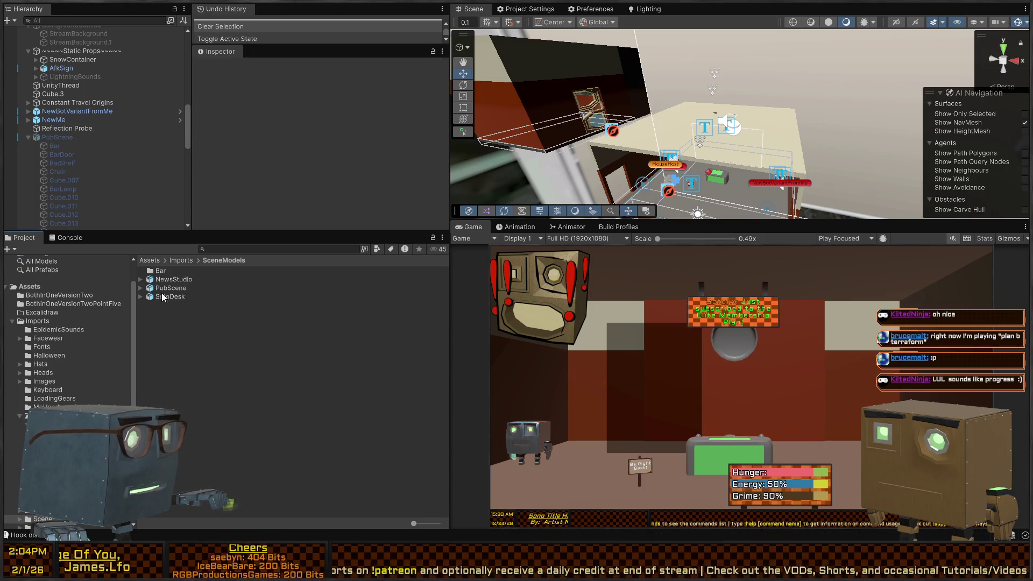
{"action": "mouse_move", "coordinate": [210, 287]}
{"action": "left_mouse_down"}
{"action": "mouse_move", "coordinate": [591, 151]}
{"action": "mouse_move", "coordinate": [587, 142]}
{"action": "mouse_move", "coordinate": [604, 136]}
{"action": "mouse_move", "coordinate": [641, 145]}
{"action": "left_mouse_up"}
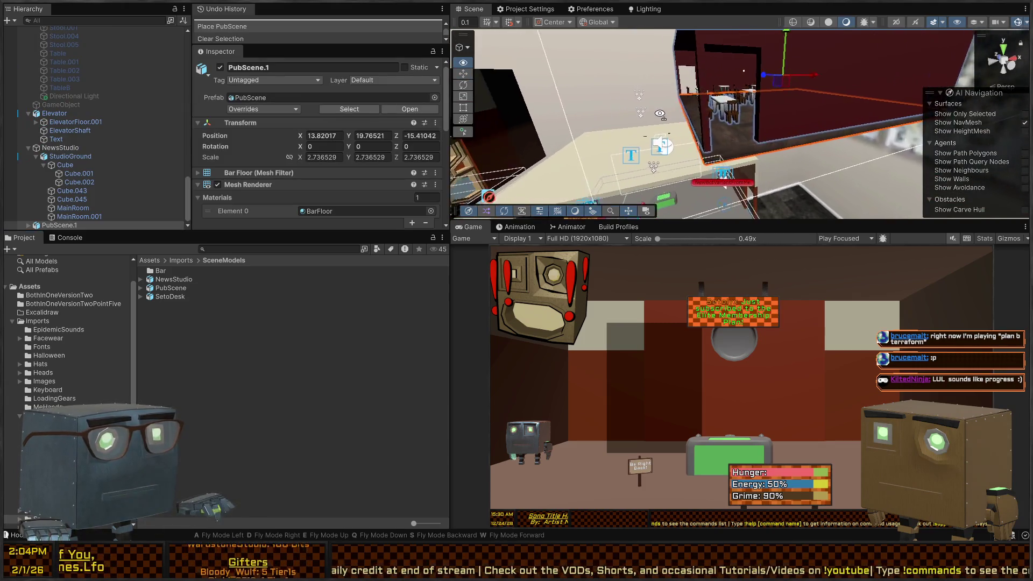
{"action": "key", "text": "e"}
{"action": "left_click_drag", "start_coordinate": [774, 91], "coordinate": [946, 80]}
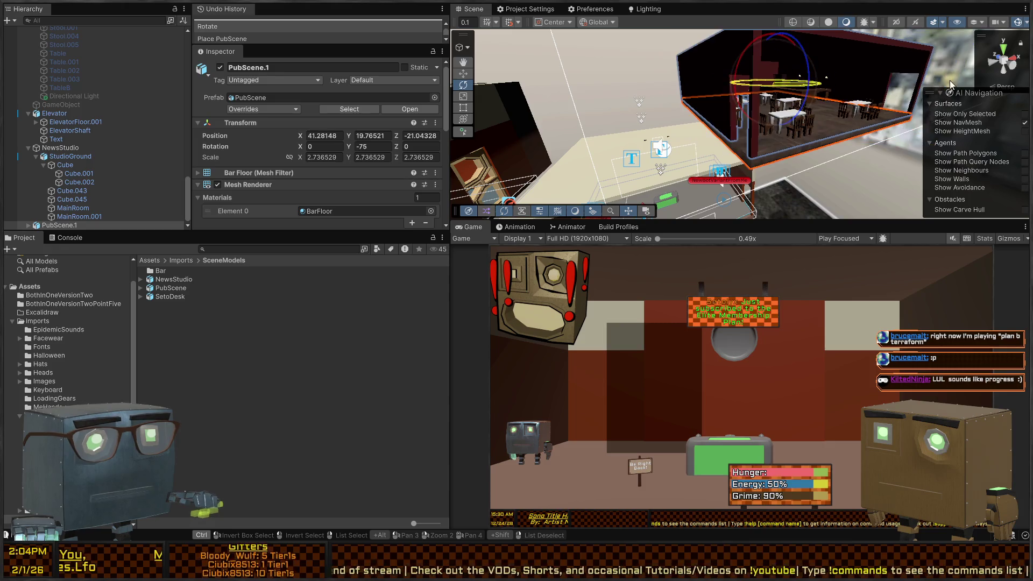
Bring the view around the pub, then select and frame the Elevator.
{"action": "mouse_move", "coordinate": [817, 81]}
{"action": "left_mouse_down"}
{"action": "mouse_move", "coordinate": [722, 142]}
{"action": "mouse_move", "coordinate": [646, 139]}
{"action": "mouse_move", "coordinate": [636, 119]}
{"action": "mouse_move", "coordinate": [845, 159]}
{"action": "mouse_move", "coordinate": [763, 182]}
{"action": "mouse_move", "coordinate": [773, 175]}
{"action": "mouse_move", "coordinate": [766, 156]}
{"action": "mouse_move", "coordinate": [687, 118]}
{"action": "mouse_move", "coordinate": [568, 96]}
{"action": "mouse_move", "coordinate": [853, 106]}
{"action": "mouse_move", "coordinate": [791, 116]}
{"action": "mouse_move", "coordinate": [817, 79]}
{"action": "mouse_move", "coordinate": [777, 94]}
{"action": "mouse_move", "coordinate": [455, 107]}
{"action": "left_mouse_up"}
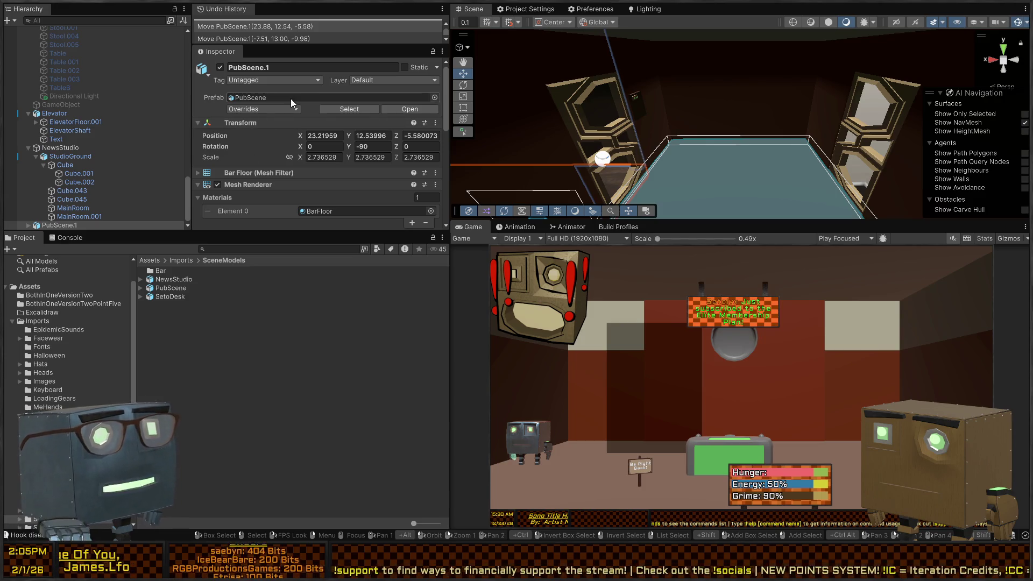
{"action": "mouse_move", "coordinate": [757, 93]}
{"action": "left_mouse_down"}
{"action": "mouse_move", "coordinate": [670, 137]}
{"action": "mouse_move", "coordinate": [592, 123]}
{"action": "left_mouse_up"}
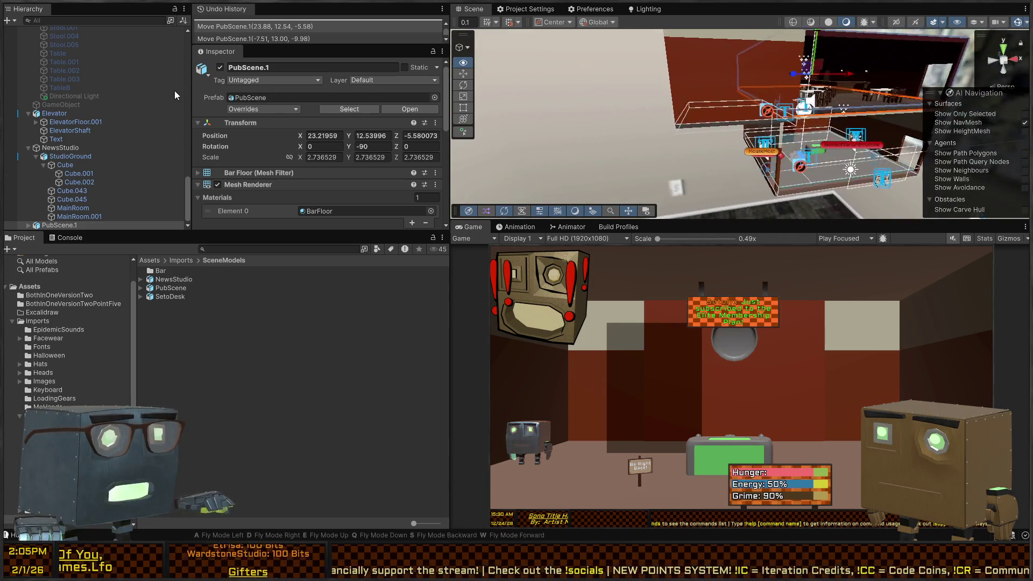
{"action": "left_click", "coordinate": [678, 127]}
{"action": "key", "text": "f"}
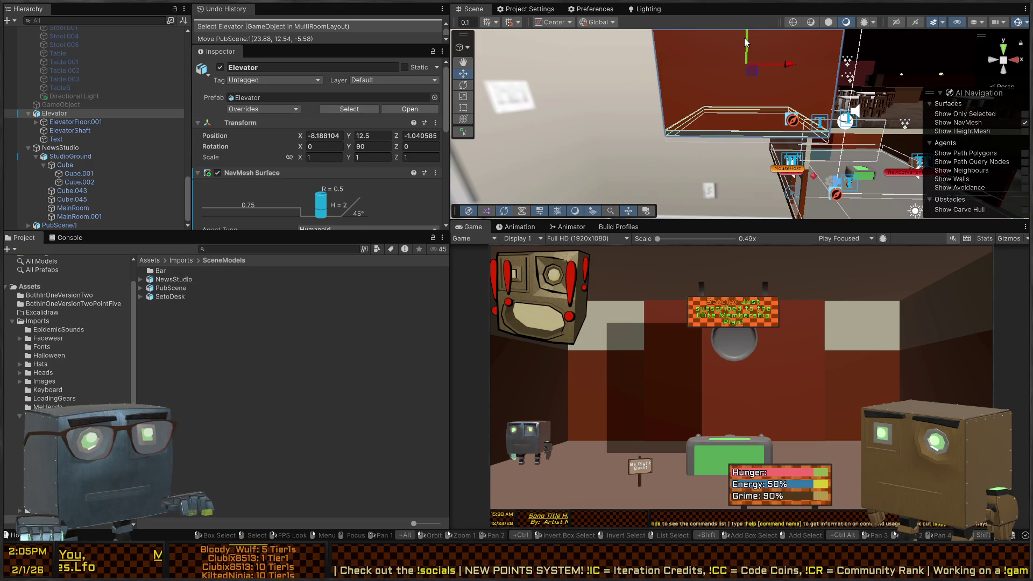
Lower the Elevator, switch to Pivot/Local handles, and nudge it to Y -1.8.
{"action": "left_click_drag", "start_coordinate": [745, 40], "coordinate": [740, 128]}
{"action": "key", "text": "s"}
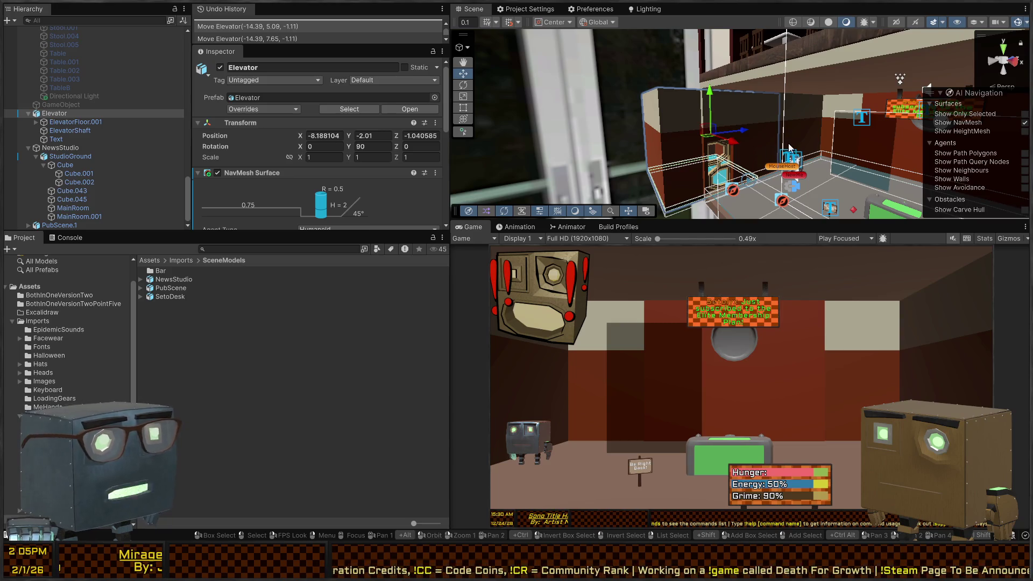
{"action": "key", "text": "f"}
{"action": "key", "text": "z"}
{"action": "key", "text": "x"}
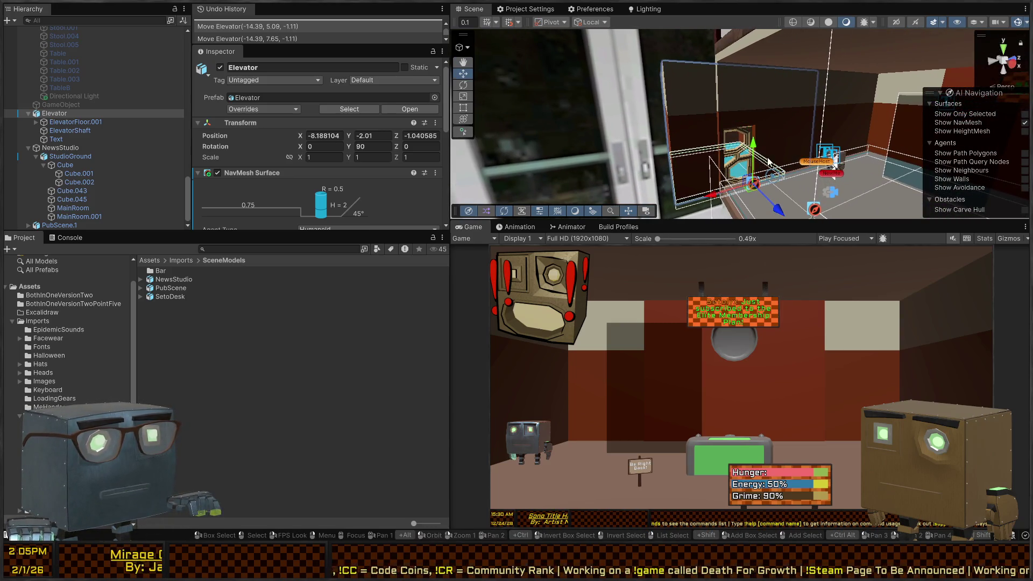
{"action": "key", "text": "w"}
{"action": "key", "text": "s"}
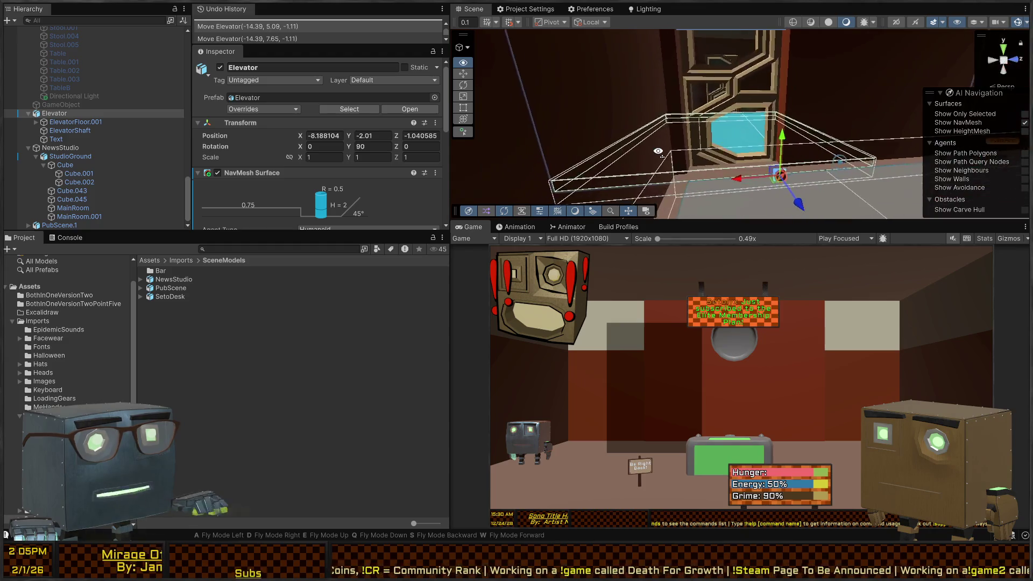
{"action": "left_click_drag", "start_coordinate": [771, 163], "coordinate": [771, 165]}
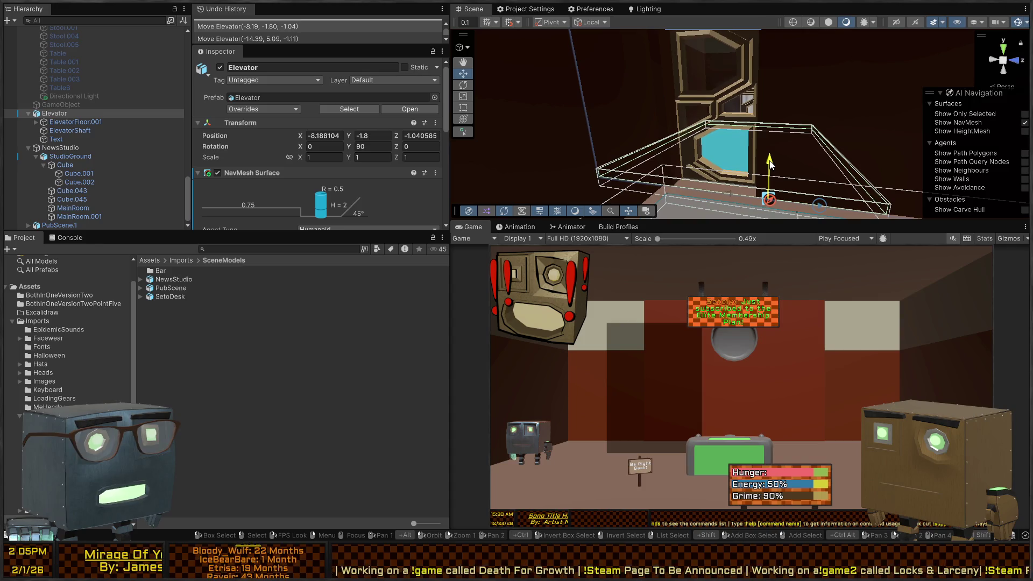
Pull the view back over the room and upper floor, and enlarge the Scene view.
{"action": "key", "text": "s"}
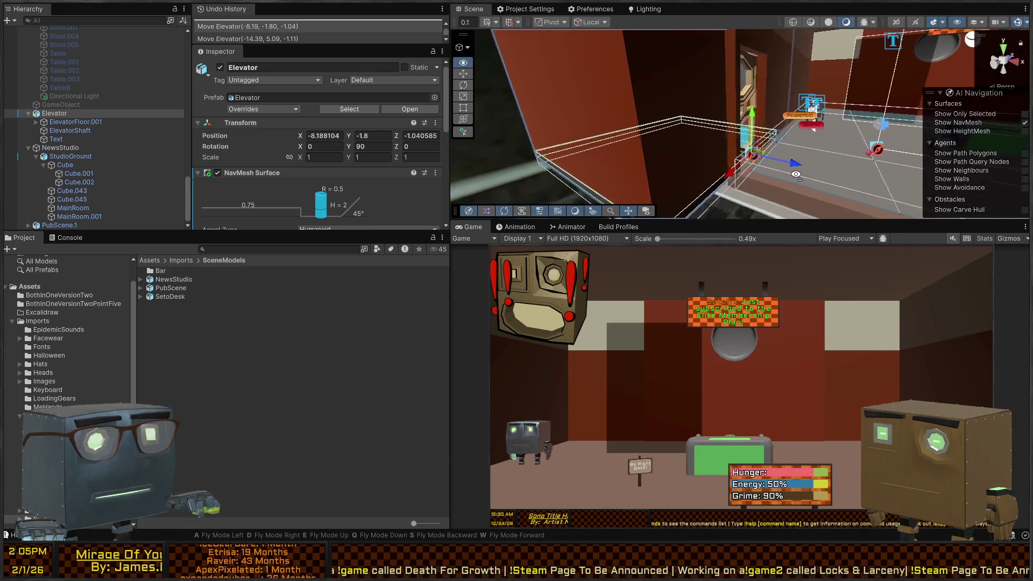
{"action": "key", "text": "s"}
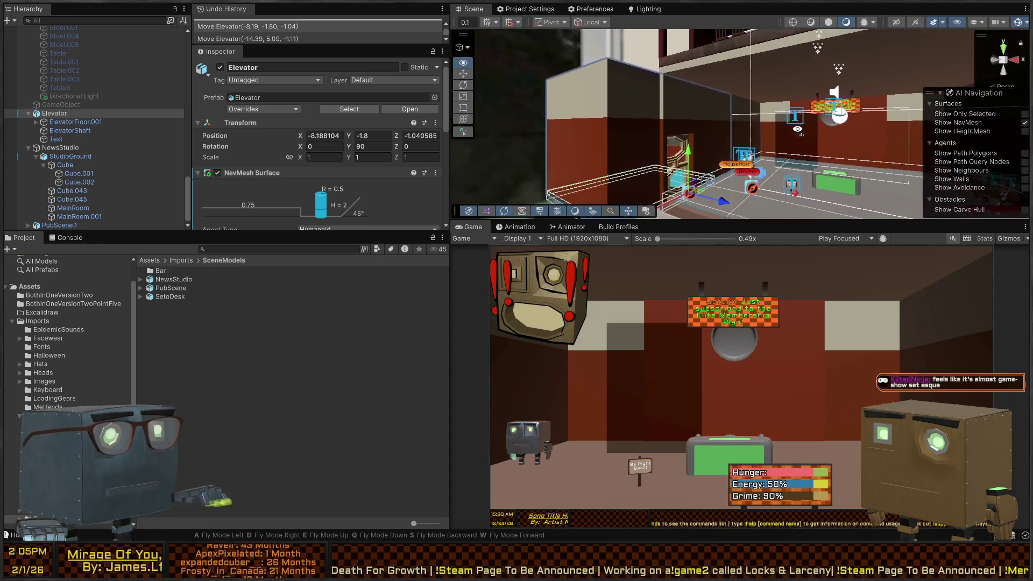
{"action": "key", "text": "s"}
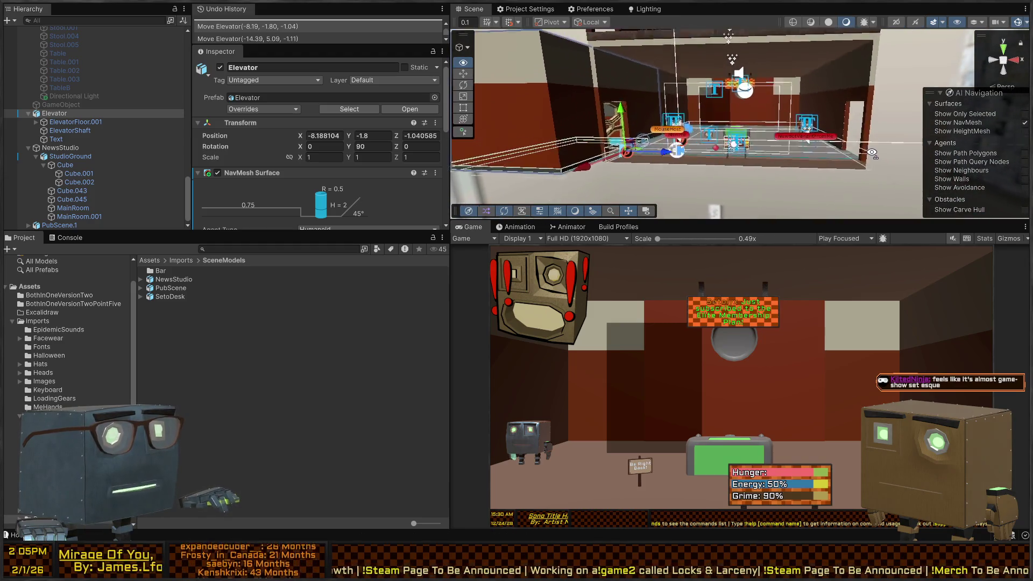
{"action": "key", "text": "s"}
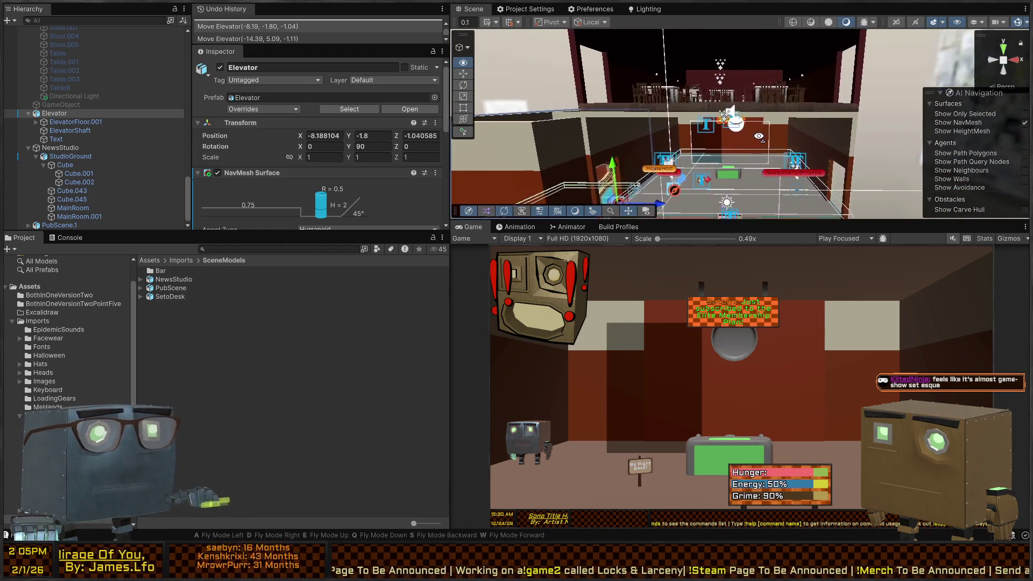
{"action": "key", "text": "w"}
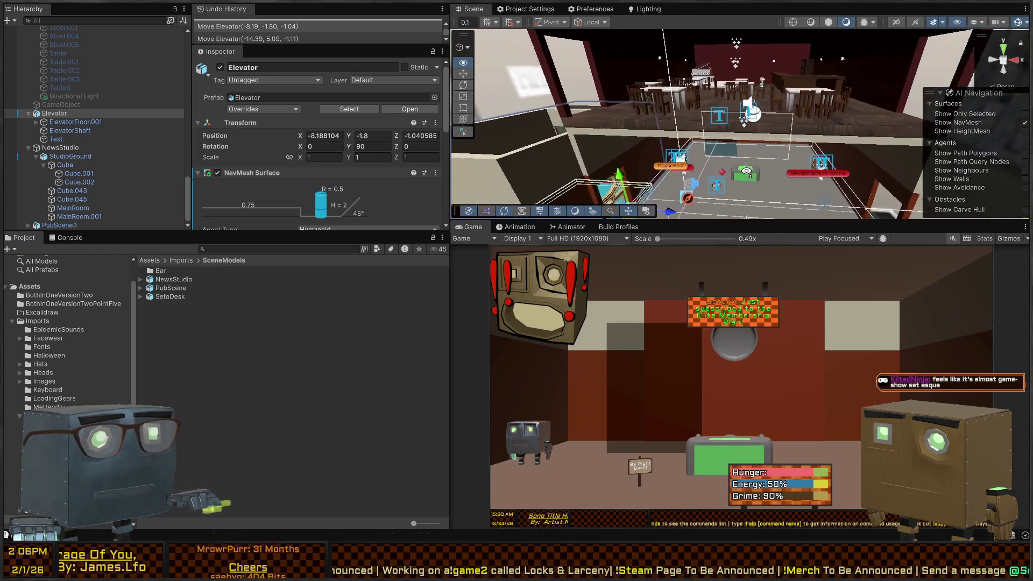
{"action": "key", "text": "w"}
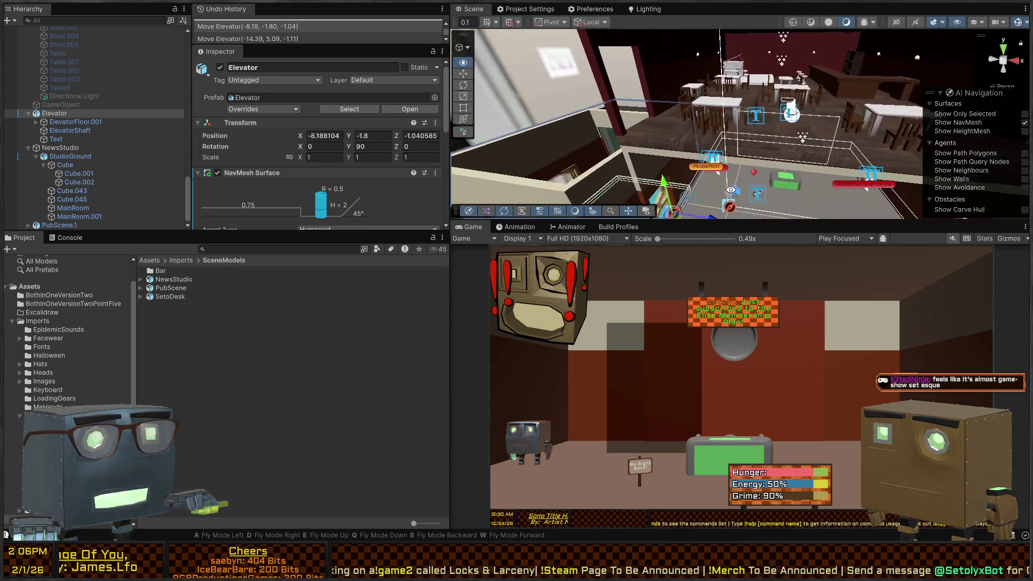
{"action": "key", "text": "s"}
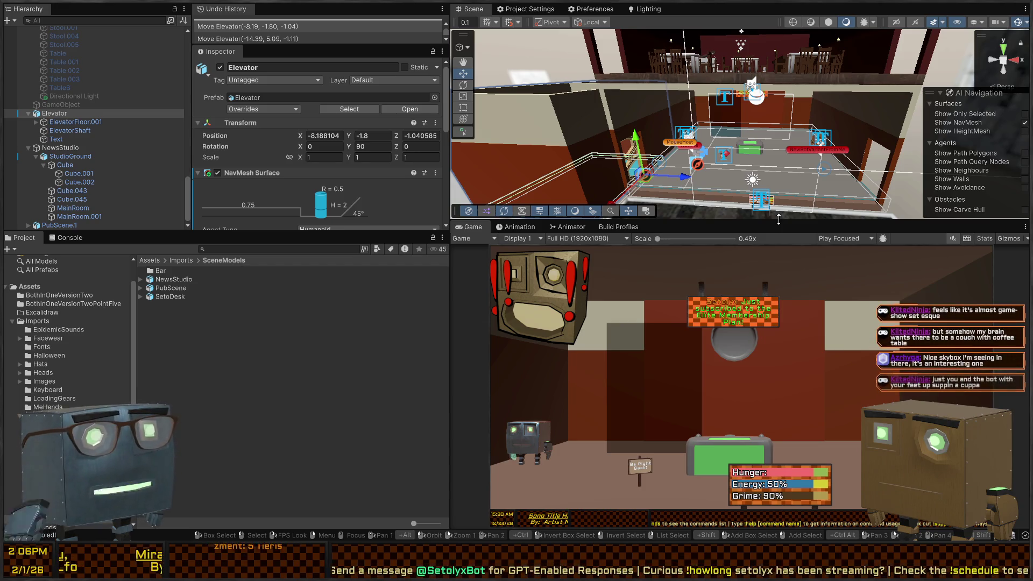
{"action": "left_click_drag", "start_coordinate": [778, 220], "coordinate": [779, 284]}
Tilt the room view and fly to a close-up of the whiteboard.
{"action": "left_click_drag", "start_coordinate": [826, 155], "coordinate": [833, 175]}
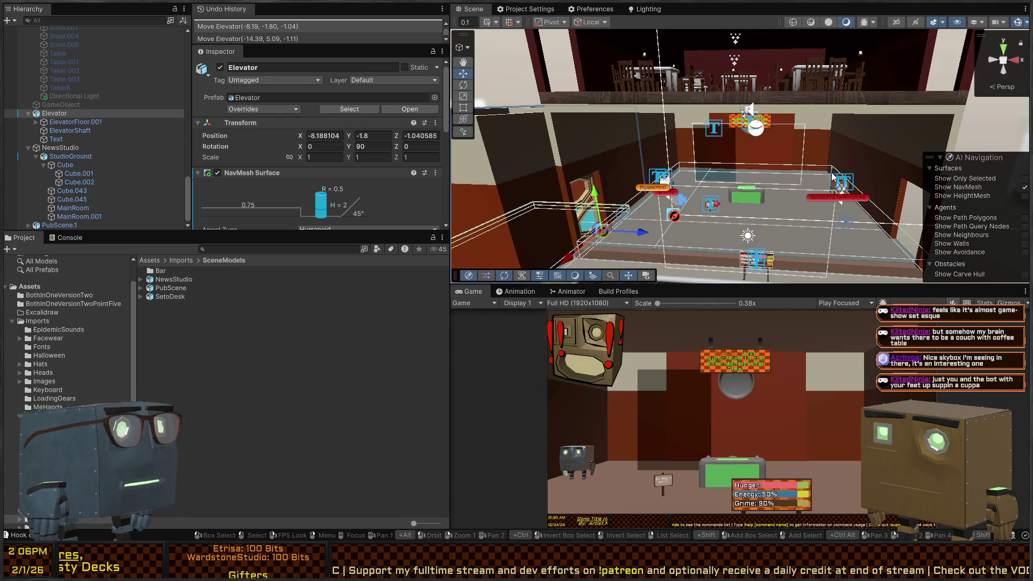
{"action": "mouse_move", "coordinate": [834, 176]}
{"action": "left_mouse_down"}
{"action": "mouse_move", "coordinate": [375, 133]}
{"action": "mouse_move", "coordinate": [347, 155]}
{"action": "mouse_move", "coordinate": [893, 176]}
{"action": "mouse_move", "coordinate": [678, 163]}
{"action": "left_mouse_up"}
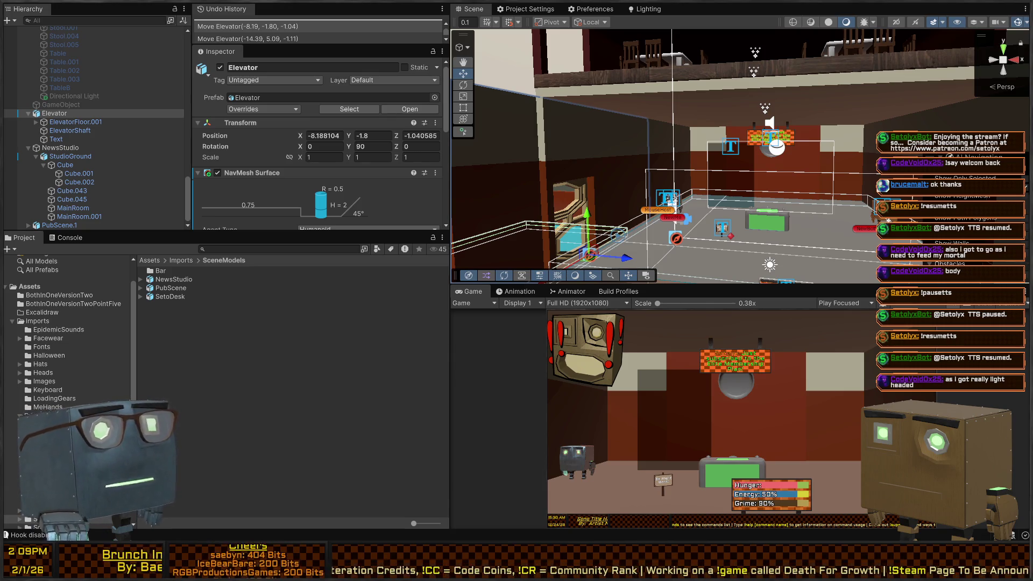
Orbit around the elevator room and fly down toward the studio floor.
{"action": "mouse_move", "coordinate": [780, 178]}
{"action": "left_mouse_down"}
{"action": "mouse_move", "coordinate": [811, 189]}
{"action": "mouse_move", "coordinate": [776, 216]}
{"action": "mouse_move", "coordinate": [846, 206]}
{"action": "left_mouse_up"}
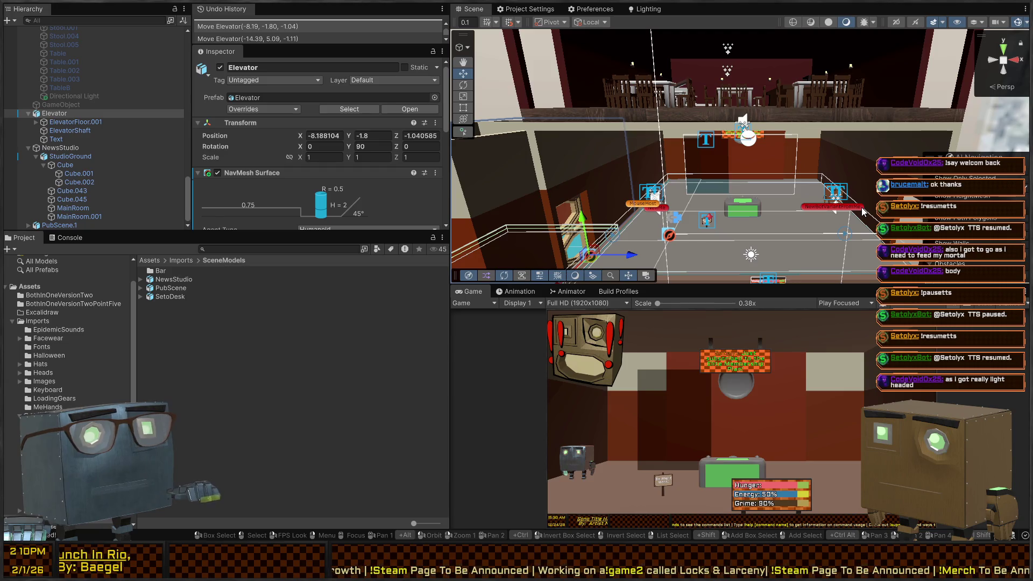
{"action": "mouse_move", "coordinate": [744, 210]}
{"action": "left_mouse_down"}
{"action": "mouse_move", "coordinate": [759, 225]}
{"action": "mouse_move", "coordinate": [724, 219]}
{"action": "mouse_move", "coordinate": [645, 235]}
{"action": "mouse_move", "coordinate": [549, 234]}
{"action": "mouse_move", "coordinate": [987, 197]}
{"action": "mouse_move", "coordinate": [727, 207]}
{"action": "mouse_move", "coordinate": [657, 225]}
{"action": "mouse_move", "coordinate": [766, 211]}
{"action": "left_mouse_up"}
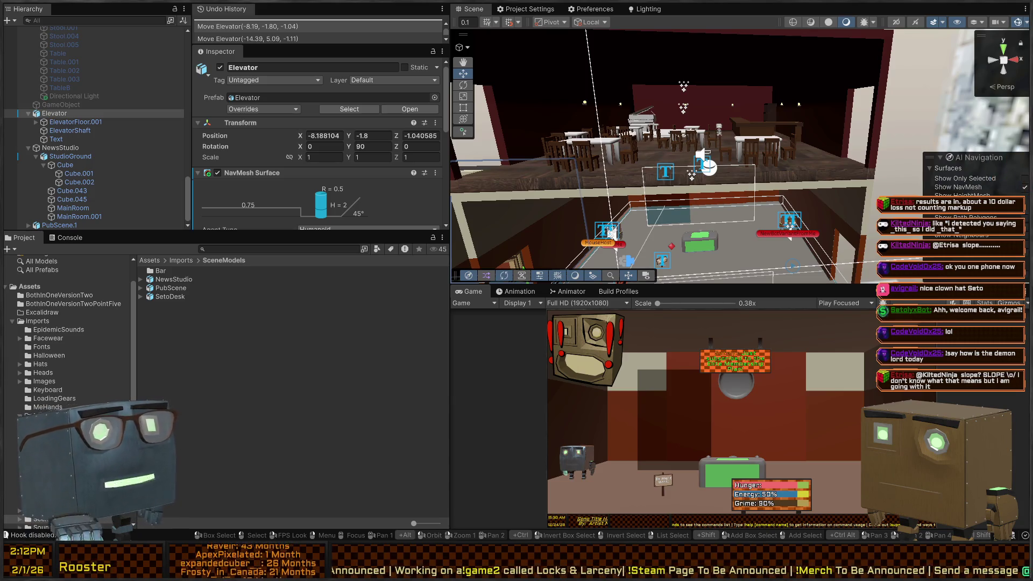
{"action": "mouse_move", "coordinate": [612, 232]}
{"action": "left_mouse_down"}
{"action": "mouse_move", "coordinate": [702, 159]}
{"action": "mouse_move", "coordinate": [721, 180]}
{"action": "left_mouse_up"}
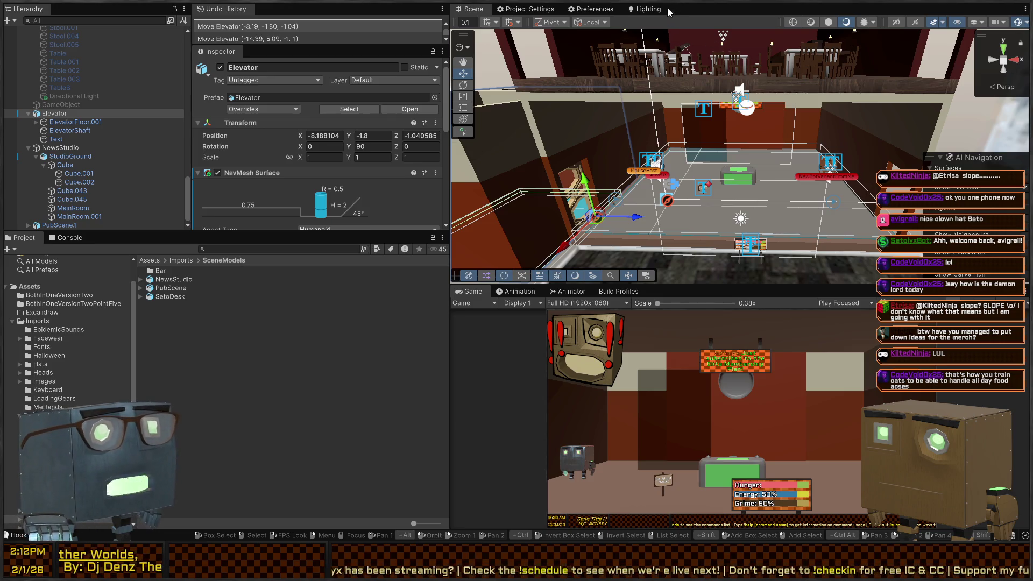
Turn the view to look across the news studio room.
{"action": "mouse_move", "coordinate": [607, 113]}
{"action": "left_mouse_down"}
{"action": "mouse_move", "coordinate": [655, 119]}
{"action": "mouse_move", "coordinate": [589, 108]}
{"action": "mouse_move", "coordinate": [663, 86]}
{"action": "mouse_move", "coordinate": [689, 130]}
{"action": "mouse_move", "coordinate": [671, 85]}
{"action": "left_mouse_up"}
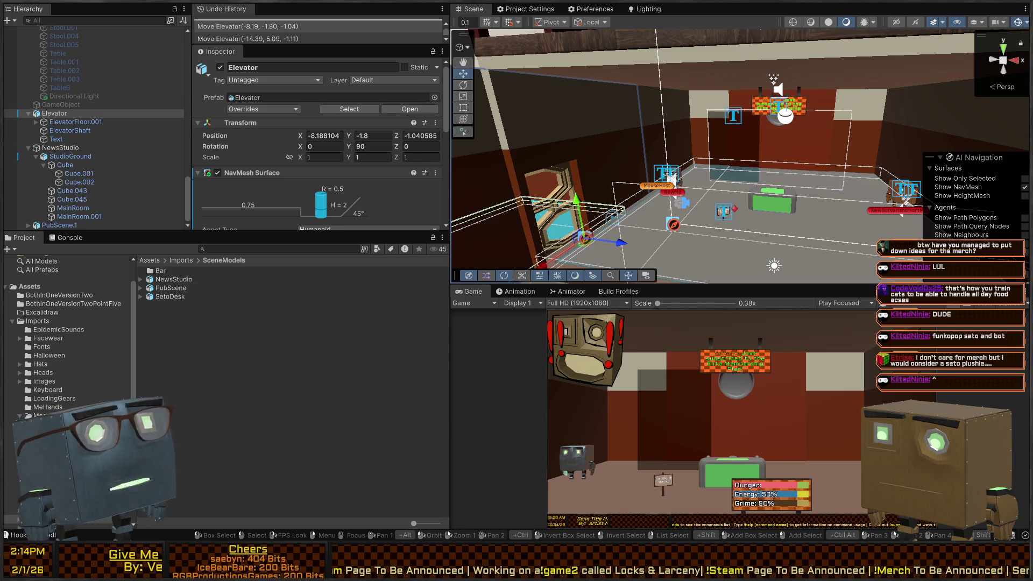
Fly closer to the studio's green-screen desk and the sign above it.
{"action": "left_click_drag", "start_coordinate": [786, 201], "coordinate": [774, 198]}
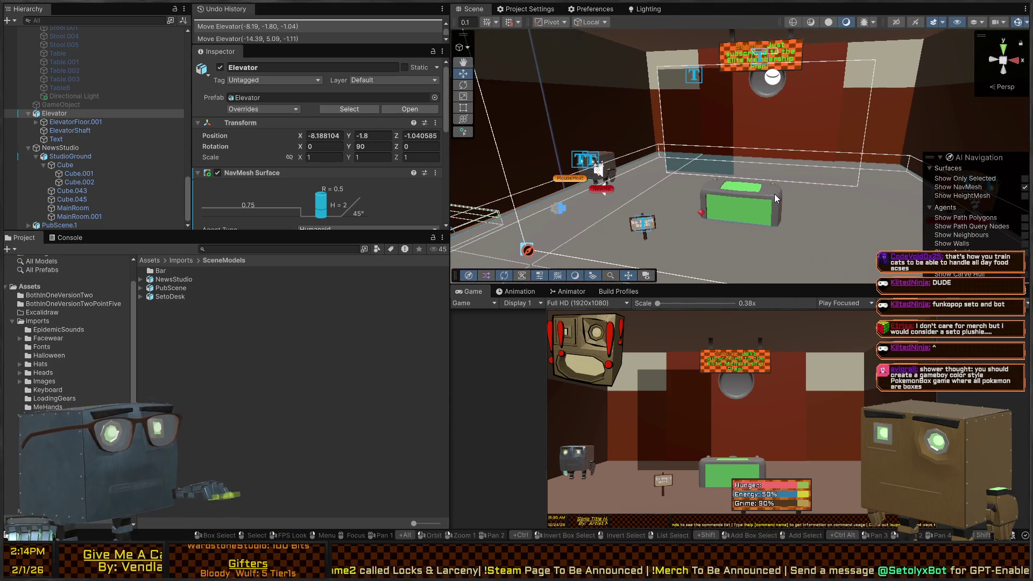
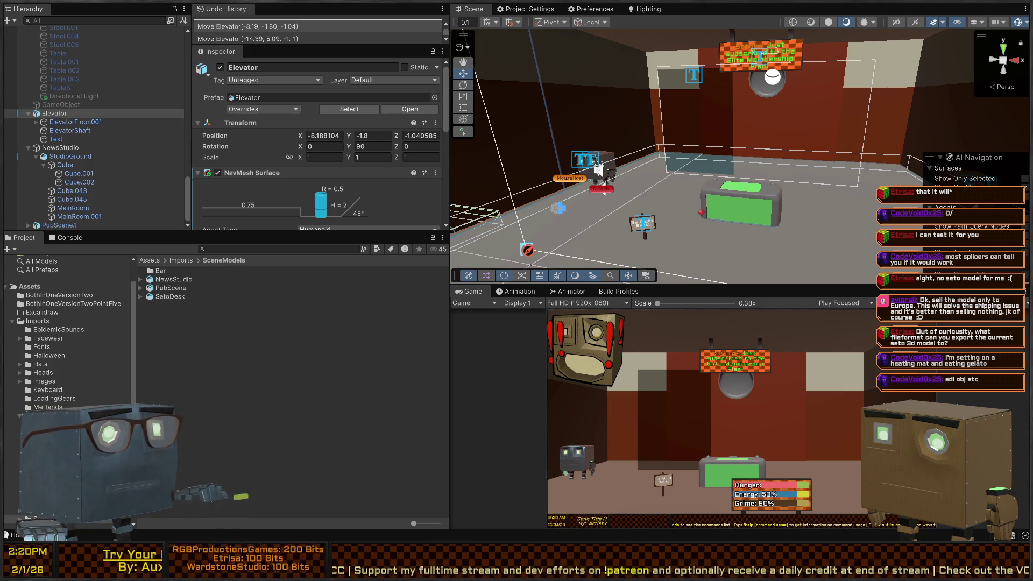
Orbit around the elevator room with the Elevator selected, then select the SceneModels folder.
{"action": "mouse_move", "coordinate": [587, 183]}
{"action": "left_mouse_down"}
{"action": "mouse_move", "coordinate": [752, 133]}
{"action": "mouse_move", "coordinate": [649, 153]}
{"action": "mouse_move", "coordinate": [658, 173]}
{"action": "left_mouse_up"}
{"action": "left_click", "coordinate": [653, 177]}
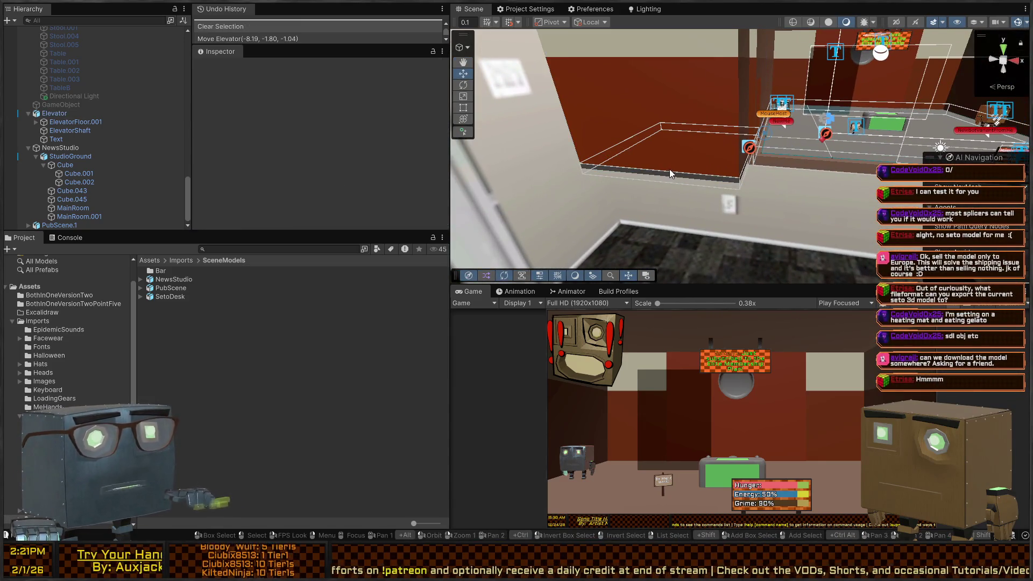
{"action": "left_click", "coordinate": [663, 171]}
{"action": "mouse_move", "coordinate": [619, 152]}
{"action": "left_mouse_down"}
{"action": "mouse_move", "coordinate": [747, 152]}
{"action": "mouse_move", "coordinate": [743, 141]}
{"action": "left_mouse_up"}
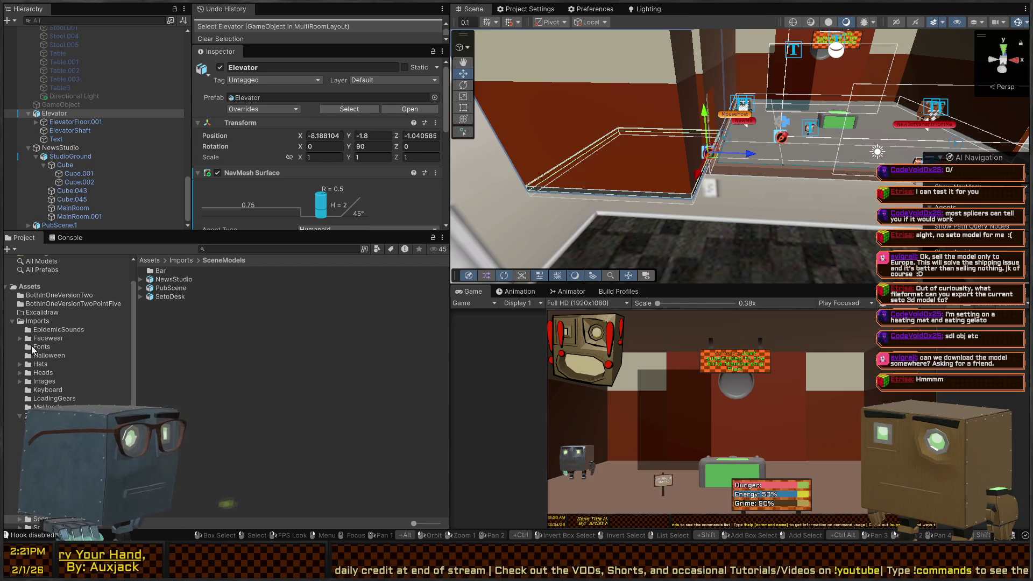
{"action": "left_click", "coordinate": [291, 360]}
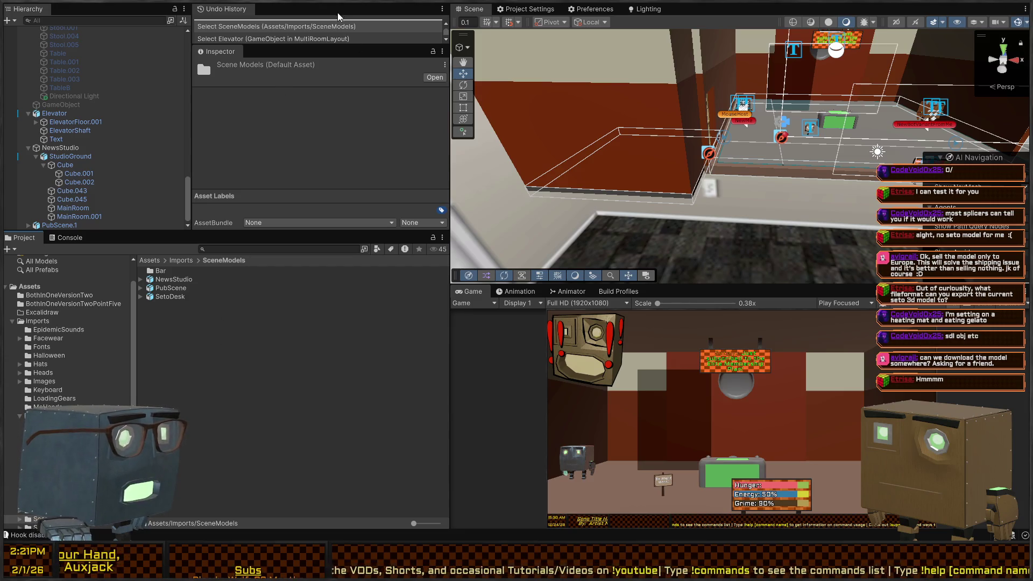
Create a NewsStudio folder in SceneModels and move the NewsStudio model into it.
{"action": "key", "text": "ctrl+shift+n"}
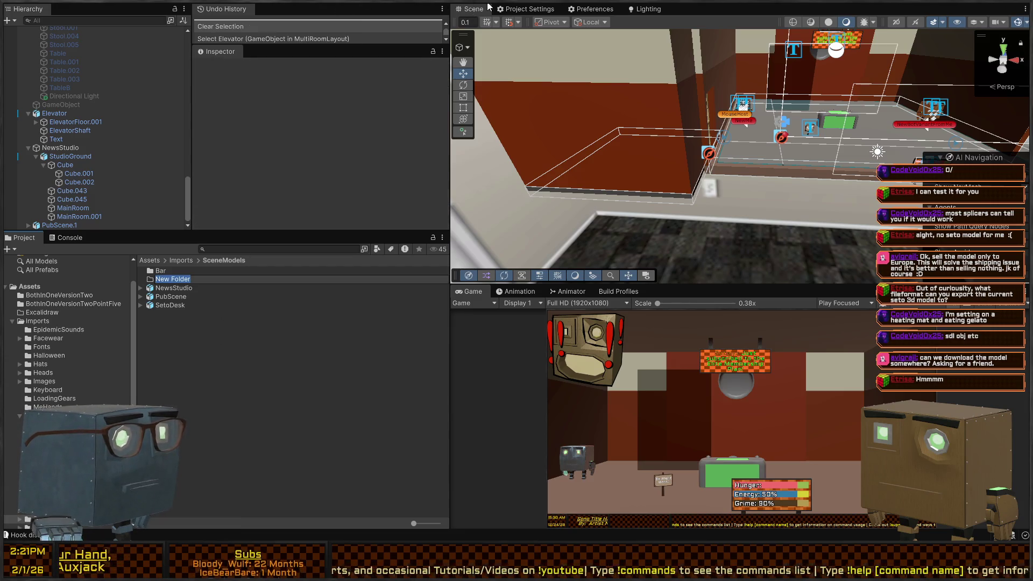
{"action": "type", "text": "Prefa"}
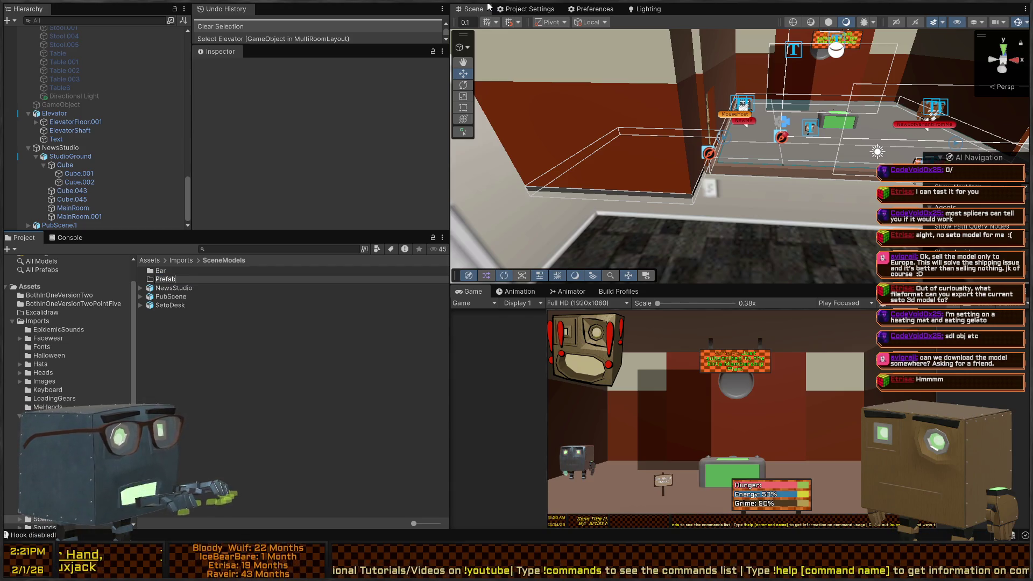
{"action": "key", "text": "Escape"}
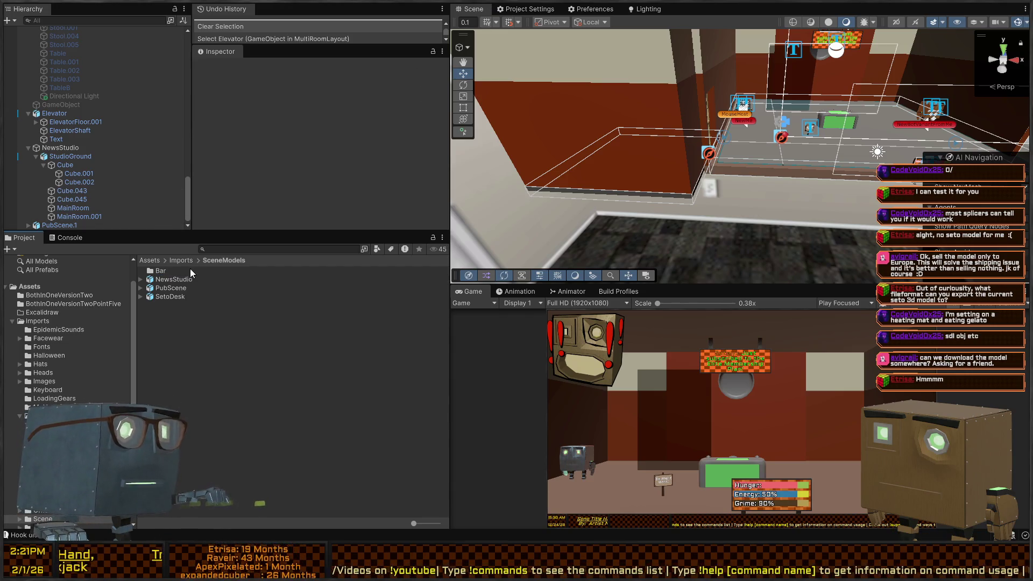
{"action": "left_click", "coordinate": [168, 354]}
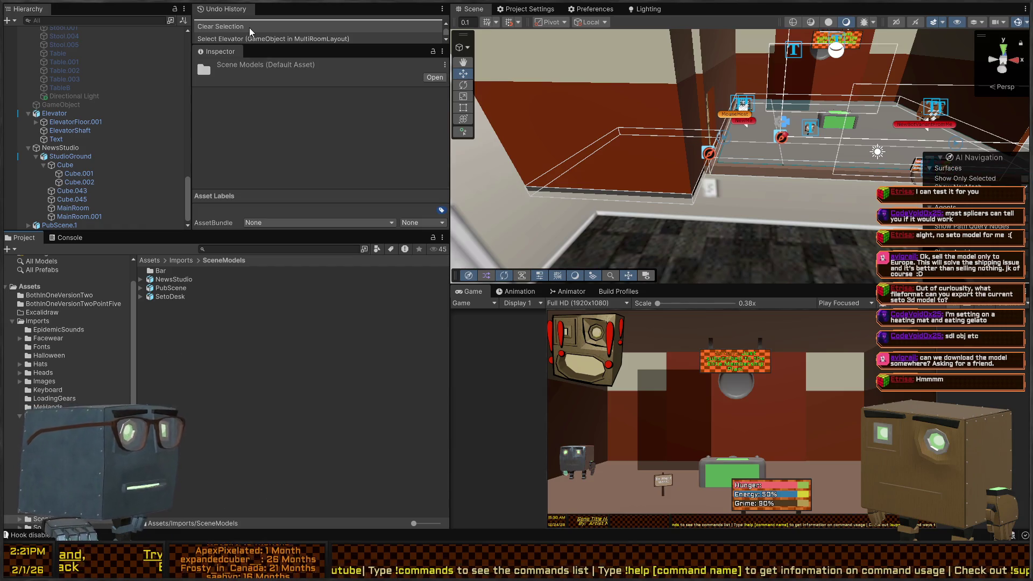
{"action": "key", "text": "ctrl+shift+n"}
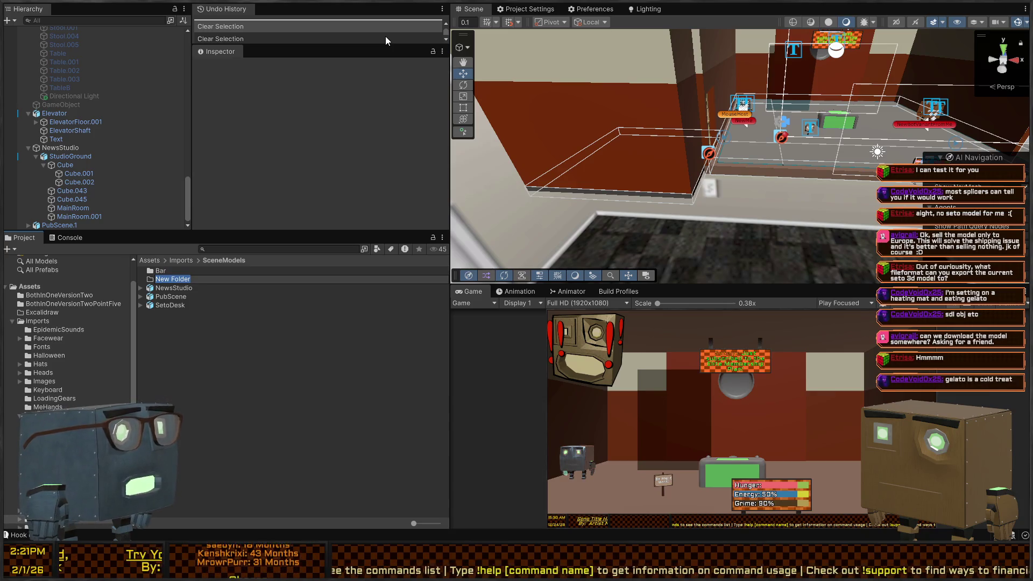
{"action": "type", "text": "NewsStudio"}
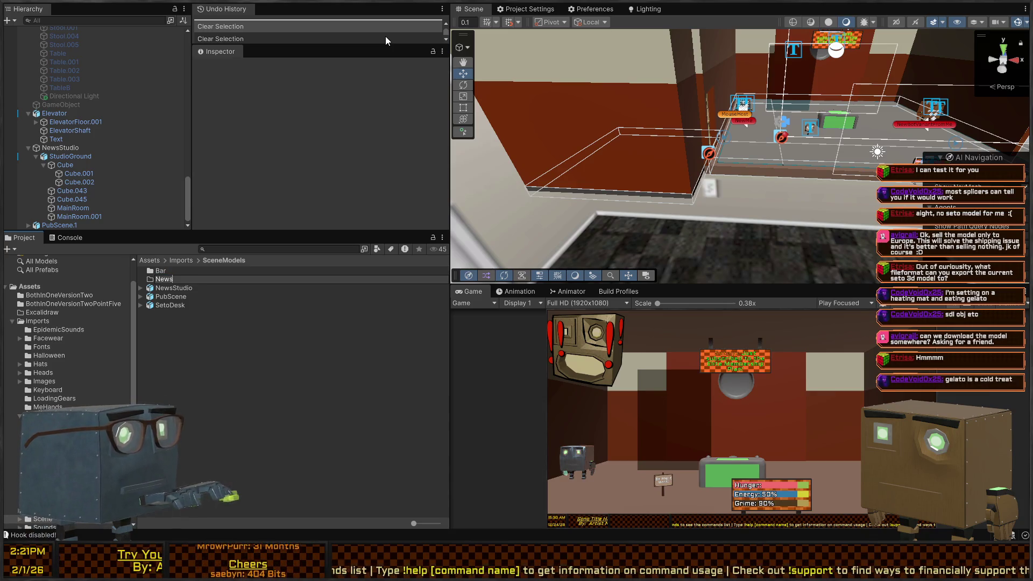
{"action": "key", "text": "Return"}
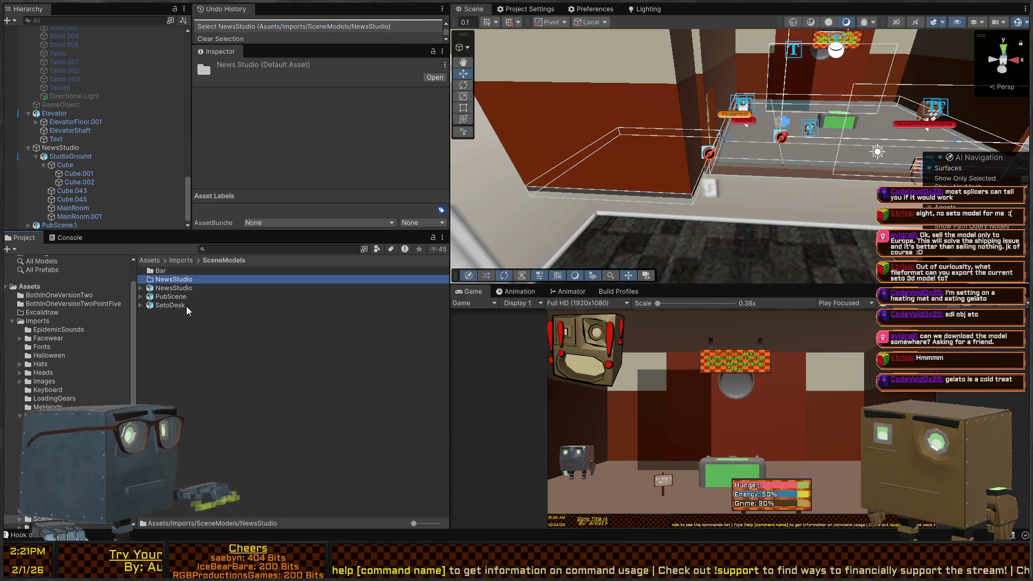
{"action": "left_click_drag", "start_coordinate": [172, 289], "coordinate": [173, 280]}
Browse the Bar and NewsStudio folders and check the NewsStudio model's import settings.
{"action": "double_click", "coordinate": [160, 271]}
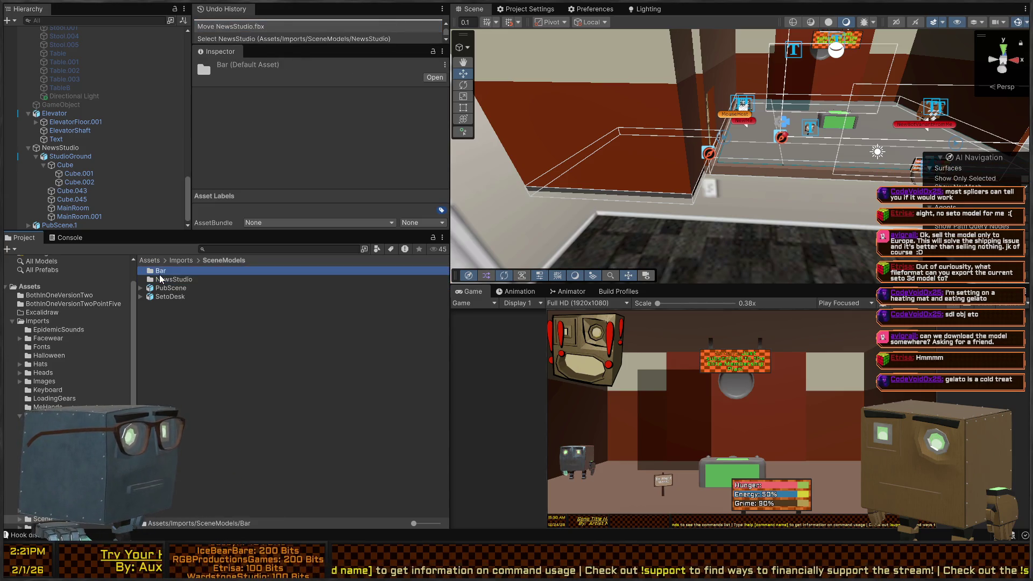
{"action": "left_click", "coordinate": [221, 260]}
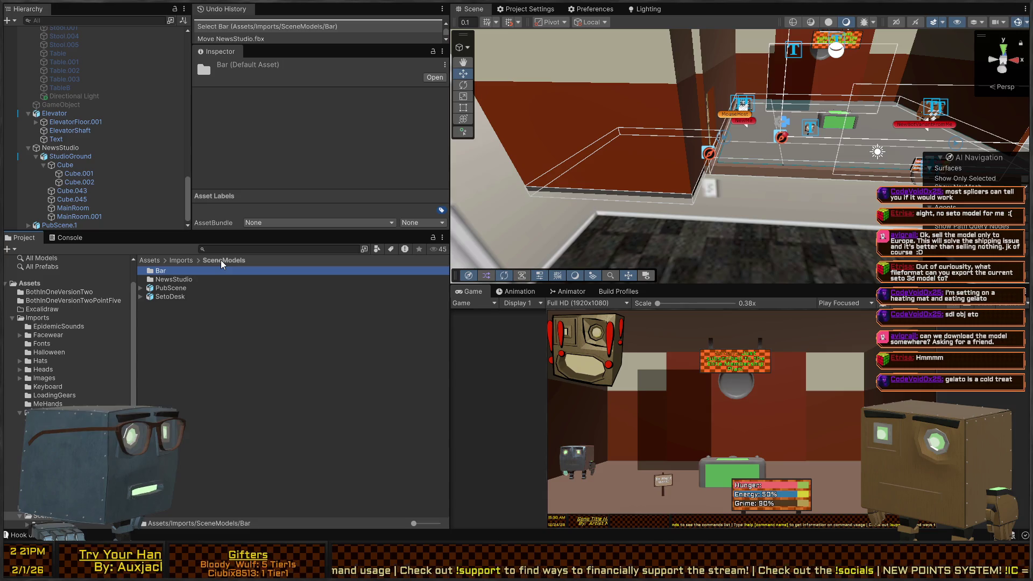
{"action": "double_click", "coordinate": [177, 278]}
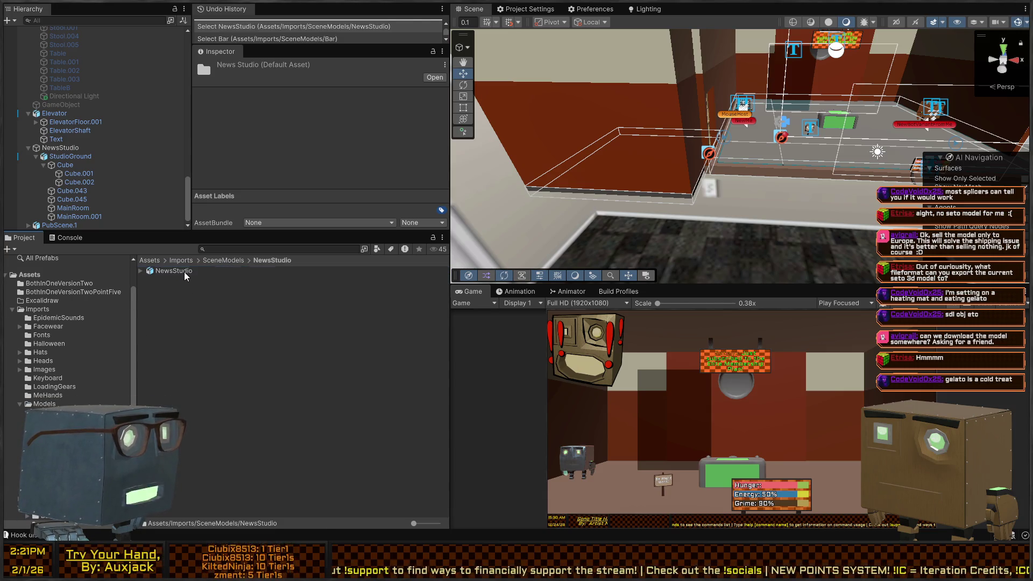
{"action": "left_click", "coordinate": [184, 272]}
{"action": "left_click", "coordinate": [228, 261]}
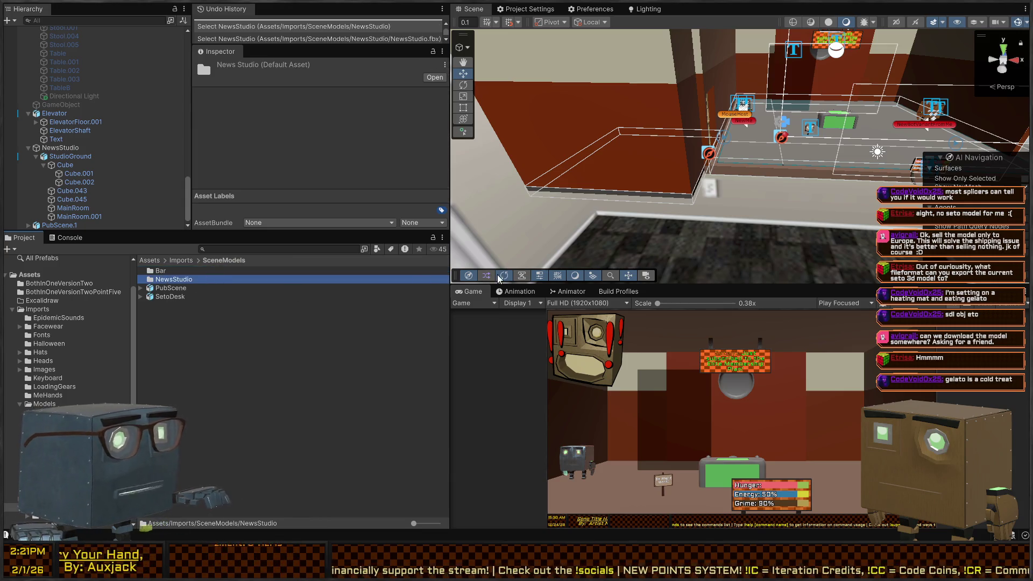
Delete the NewsStudio folder and inspect PubScene's import settings (Scale Factor 2.2).
{"action": "key", "text": "Delete"}
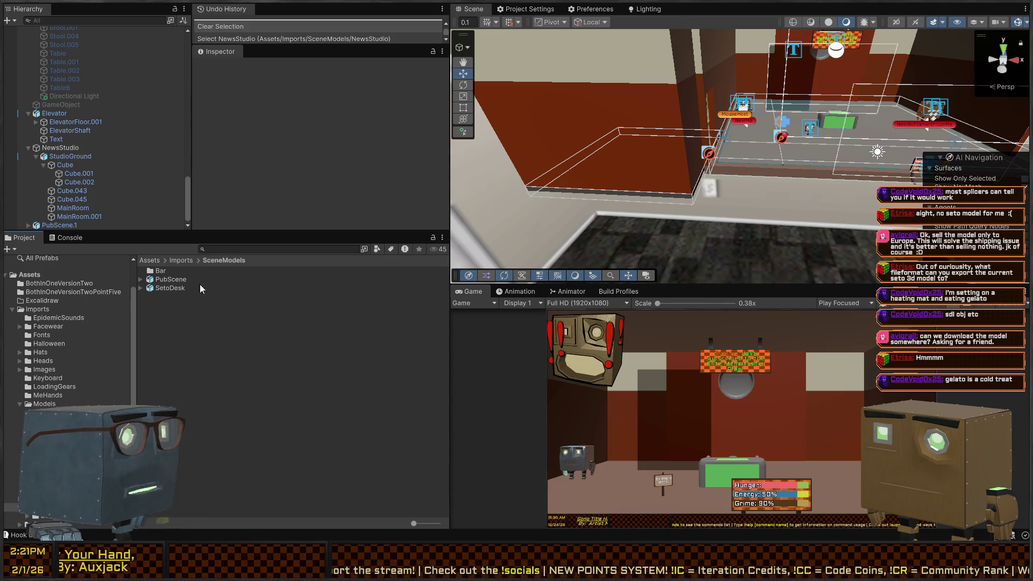
{"action": "left_click", "coordinate": [175, 280]}
{"action": "right_click", "coordinate": [595, 175]}
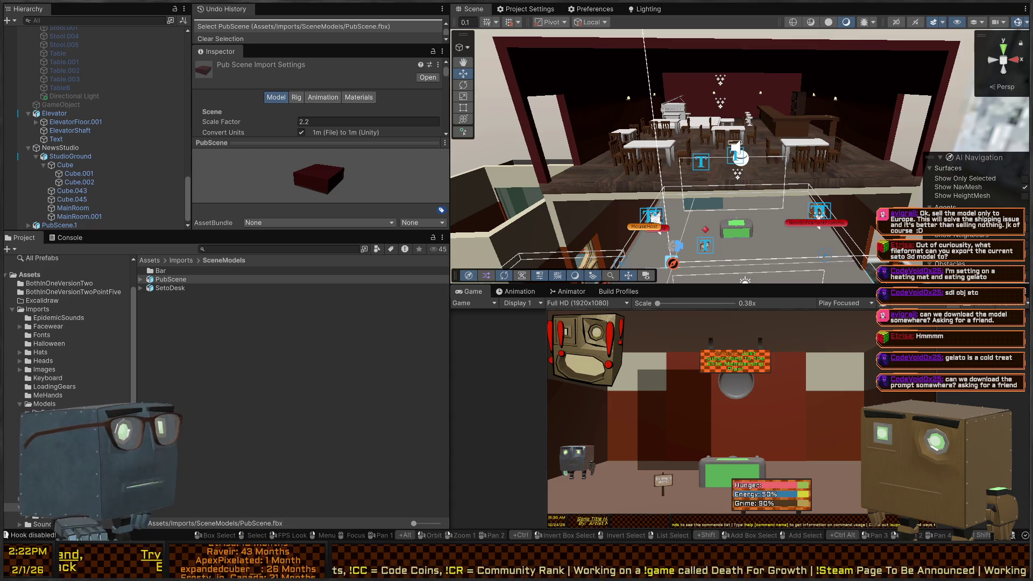
{"action": "mouse_move", "coordinate": [675, 189]}
{"action": "left_mouse_down"}
{"action": "mouse_move", "coordinate": [688, 188]}
{"action": "mouse_move", "coordinate": [675, 152]}
{"action": "left_mouse_up"}
{"action": "mouse_move", "coordinate": [721, 182]}
{"action": "left_mouse_down"}
{"action": "mouse_move", "coordinate": [711, 172]}
{"action": "mouse_move", "coordinate": [767, 197]}
{"action": "mouse_move", "coordinate": [751, 171]}
{"action": "mouse_move", "coordinate": [692, 192]}
{"action": "mouse_move", "coordinate": [799, 183]}
{"action": "mouse_move", "coordinate": [700, 201]}
{"action": "left_mouse_up"}
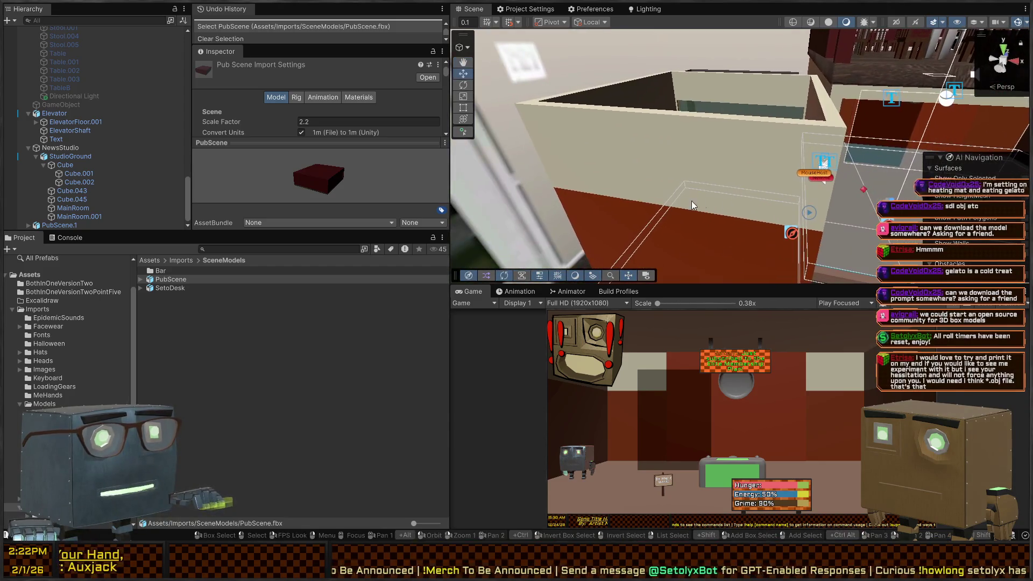
{"action": "left_click", "coordinate": [668, 189]}
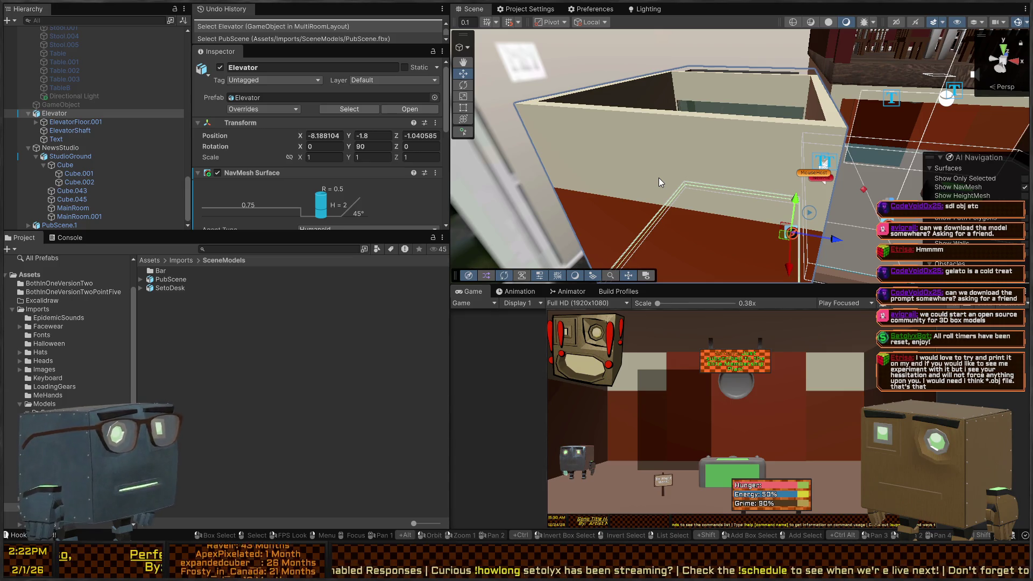
{"action": "key", "text": "w"}
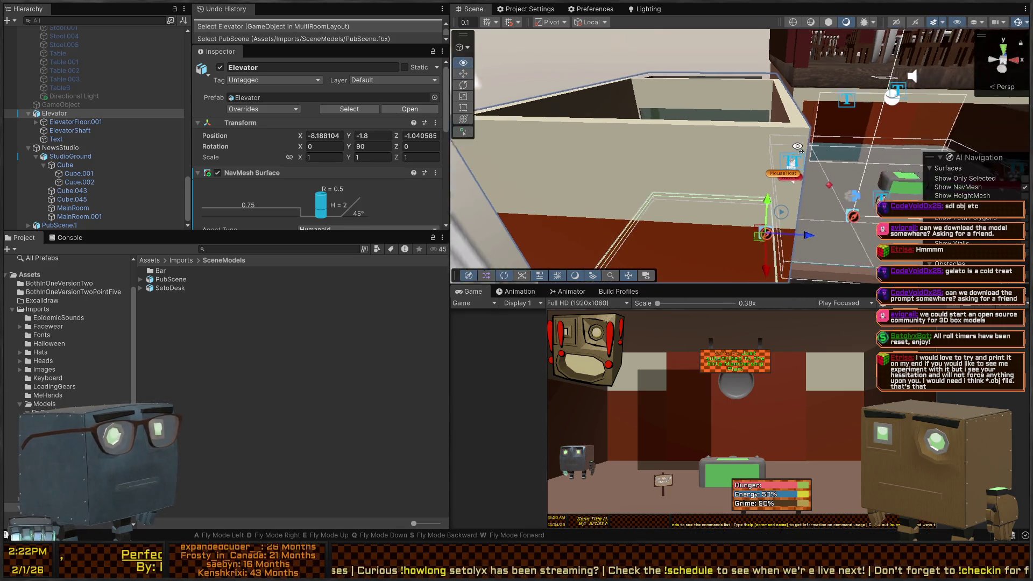
{"action": "key", "text": "w"}
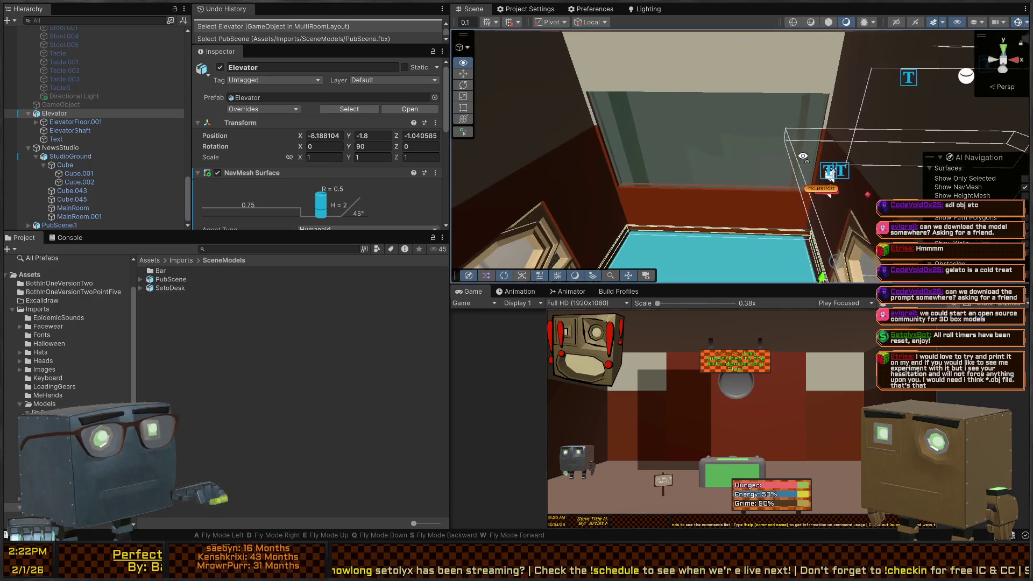
{"action": "mouse_move", "coordinate": [803, 154]}
{"action": "left_mouse_down"}
{"action": "mouse_move", "coordinate": [816, 155]}
{"action": "mouse_move", "coordinate": [710, 162]}
{"action": "mouse_move", "coordinate": [722, 171]}
{"action": "mouse_move", "coordinate": [713, 309]}
{"action": "mouse_move", "coordinate": [731, 288]}
{"action": "left_mouse_up"}
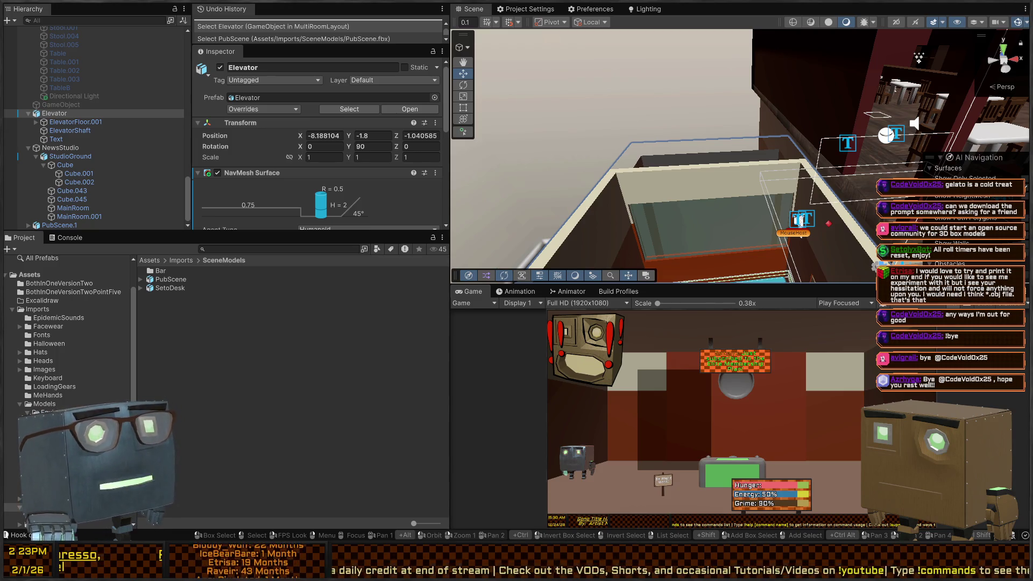
{"action": "mouse_move", "coordinate": [800, 219]}
{"action": "left_mouse_down"}
{"action": "mouse_move", "coordinate": [657, 138]}
{"action": "mouse_move", "coordinate": [689, 104]}
{"action": "left_mouse_up"}
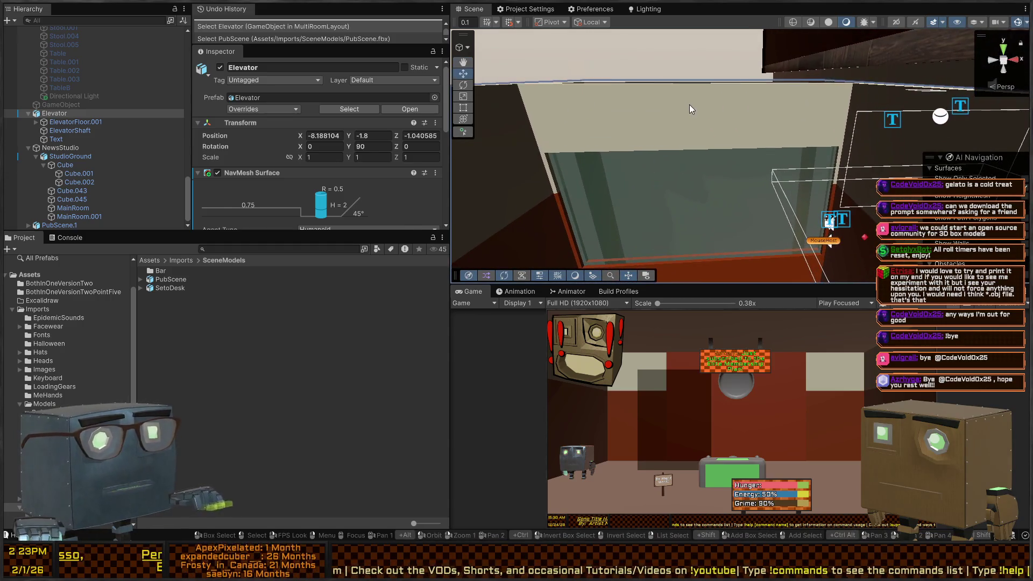
{"action": "left_click", "coordinate": [689, 104]}
{"action": "left_click", "coordinate": [75, 146]}
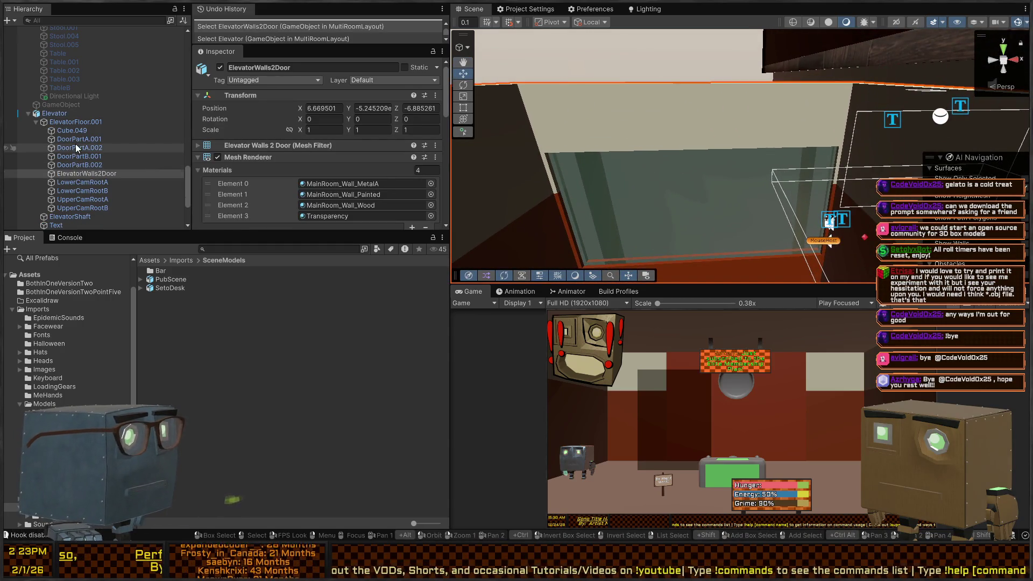
{"action": "left_click", "coordinate": [71, 184]}
{"action": "left_click", "coordinate": [73, 187]}
{"action": "key", "text": "ctrl+z"}
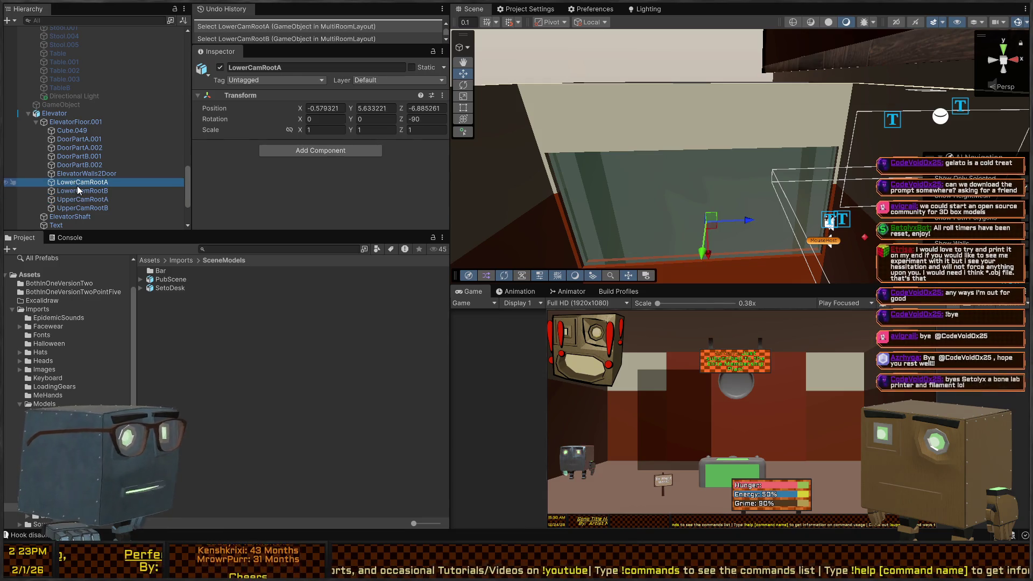
{"action": "mouse_move", "coordinate": [766, 149]}
{"action": "left_mouse_down"}
{"action": "mouse_move", "coordinate": [718, 151]}
{"action": "mouse_move", "coordinate": [646, 116]}
{"action": "mouse_move", "coordinate": [482, 146]}
{"action": "mouse_move", "coordinate": [786, 163]}
{"action": "mouse_move", "coordinate": [734, 151]}
{"action": "left_mouse_up"}
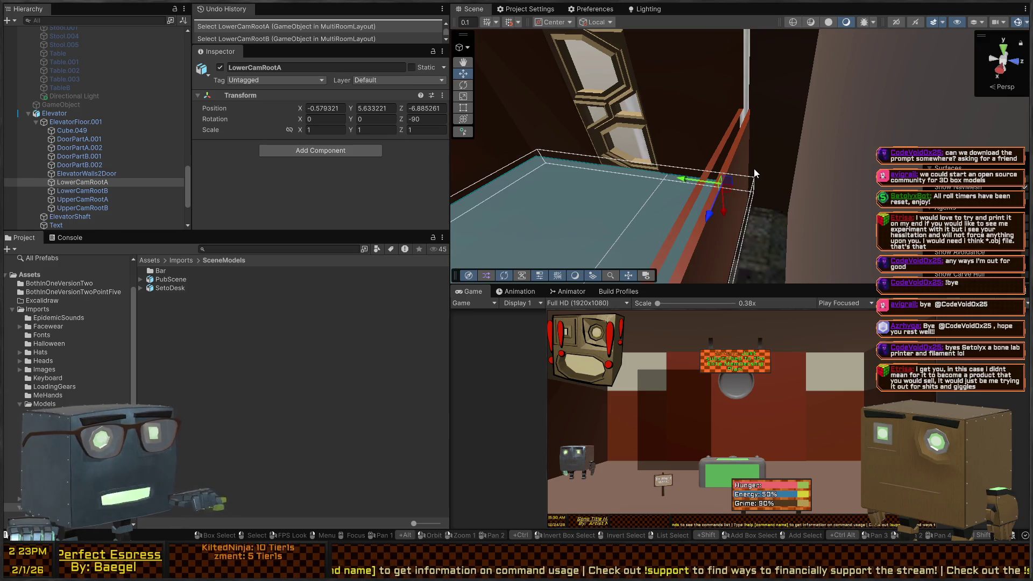
{"action": "key", "text": "x"}
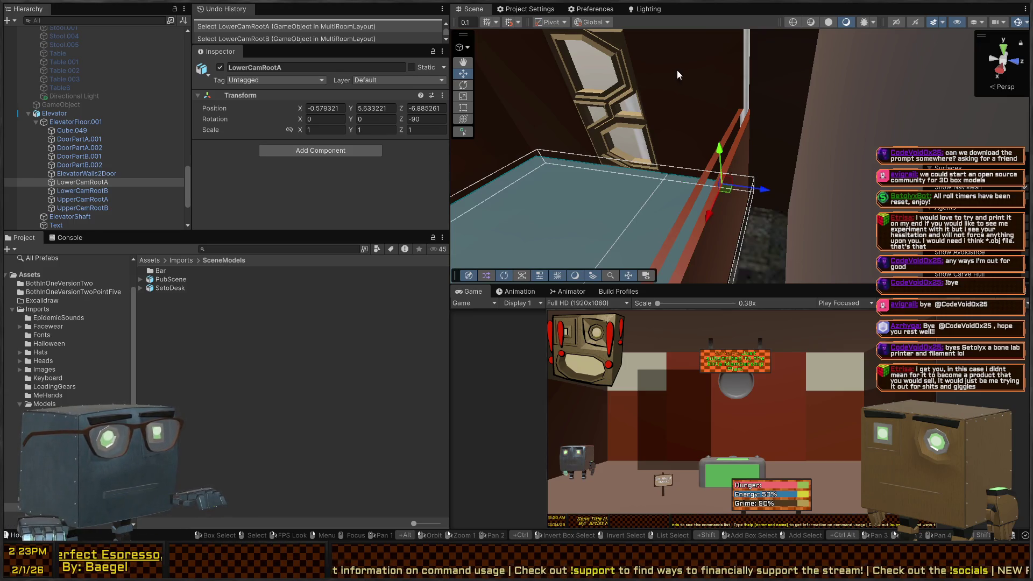
{"action": "key", "text": "x"}
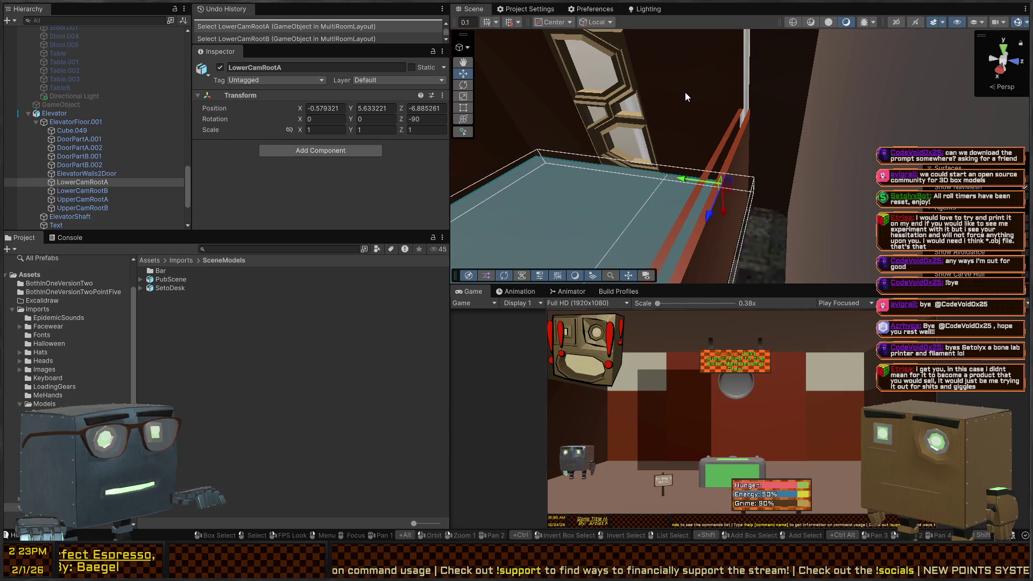
{"action": "key", "text": "e"}
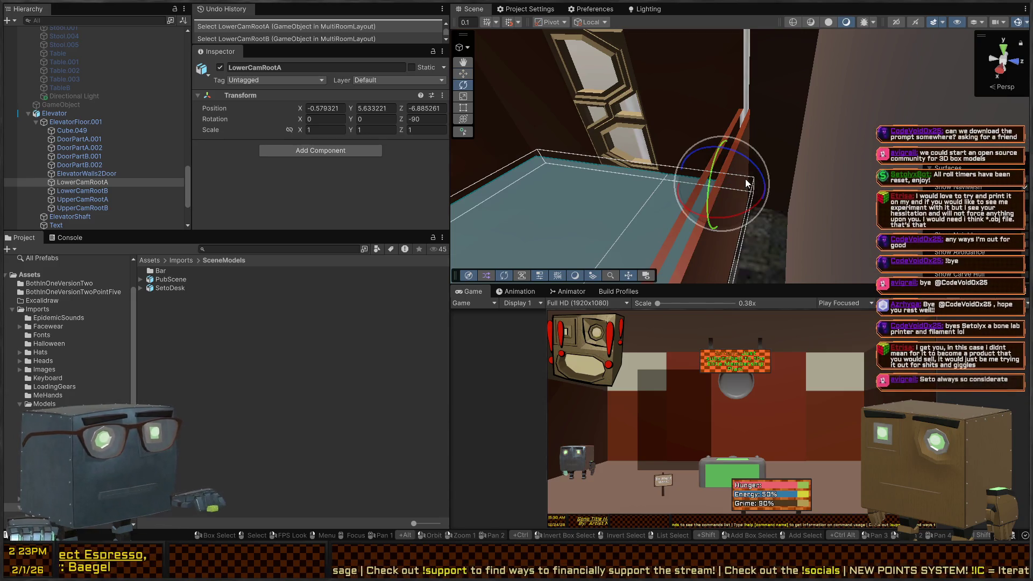
{"action": "mouse_move", "coordinate": [744, 157]}
{"action": "left_mouse_down"}
{"action": "mouse_move", "coordinate": [859, 209]}
{"action": "mouse_move", "coordinate": [638, 212]}
{"action": "left_mouse_up"}
{"action": "key", "text": "w"}
{"action": "left_click_drag", "start_coordinate": [821, 200], "coordinate": [610, 176]}
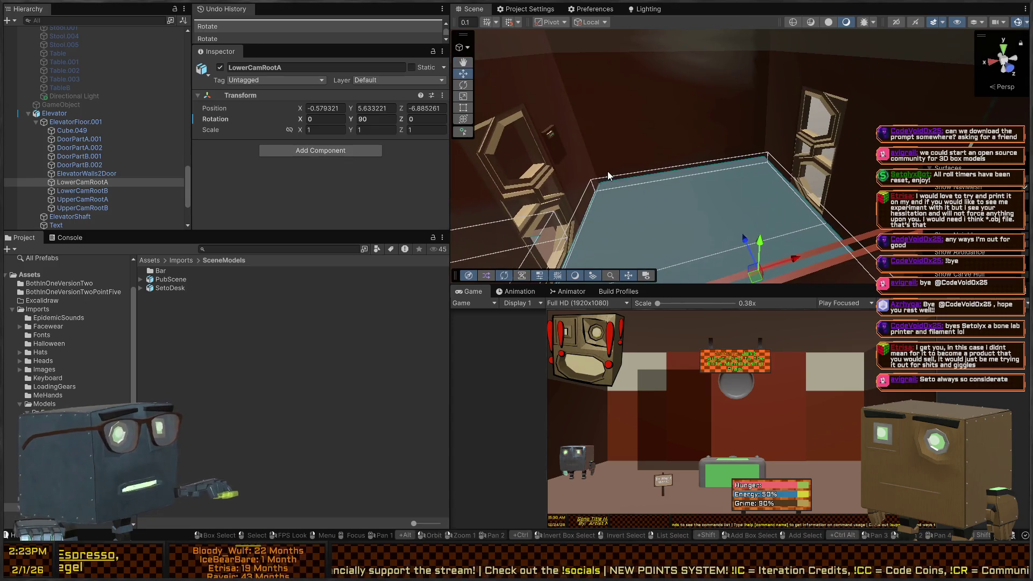
{"action": "left_click", "coordinate": [88, 191]}
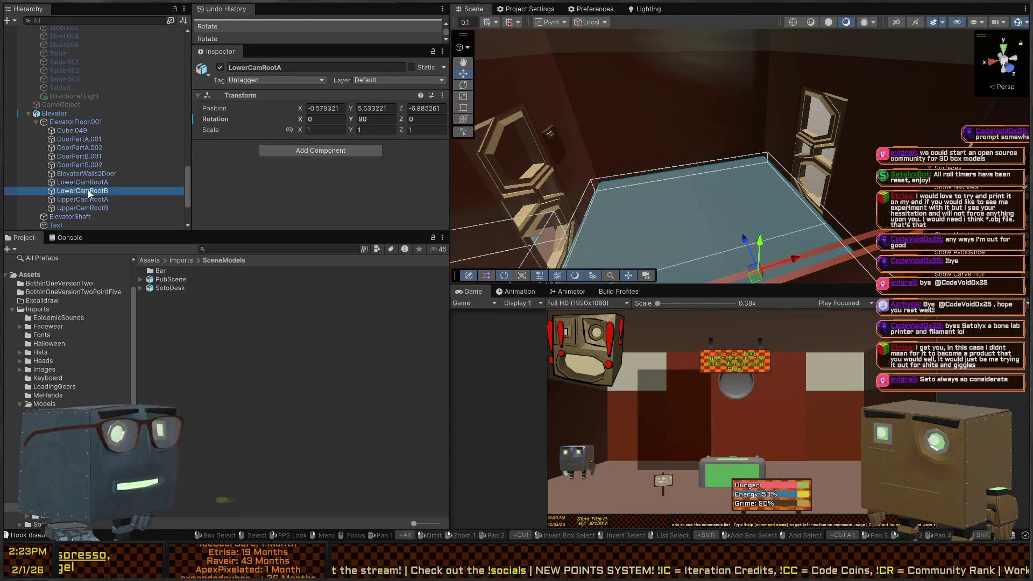
{"action": "left_click", "coordinate": [119, 183]}
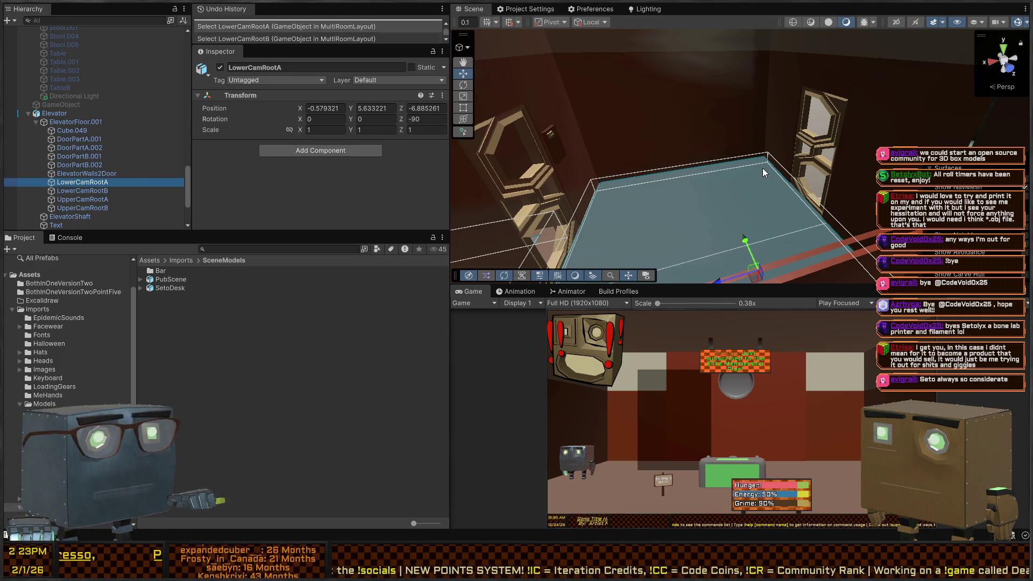
{"action": "mouse_move", "coordinate": [738, 161]}
{"action": "left_mouse_down"}
{"action": "mouse_move", "coordinate": [725, 138]}
{"action": "mouse_move", "coordinate": [783, 141]}
{"action": "mouse_move", "coordinate": [718, 147]}
{"action": "mouse_move", "coordinate": [855, 138]}
{"action": "left_mouse_up"}
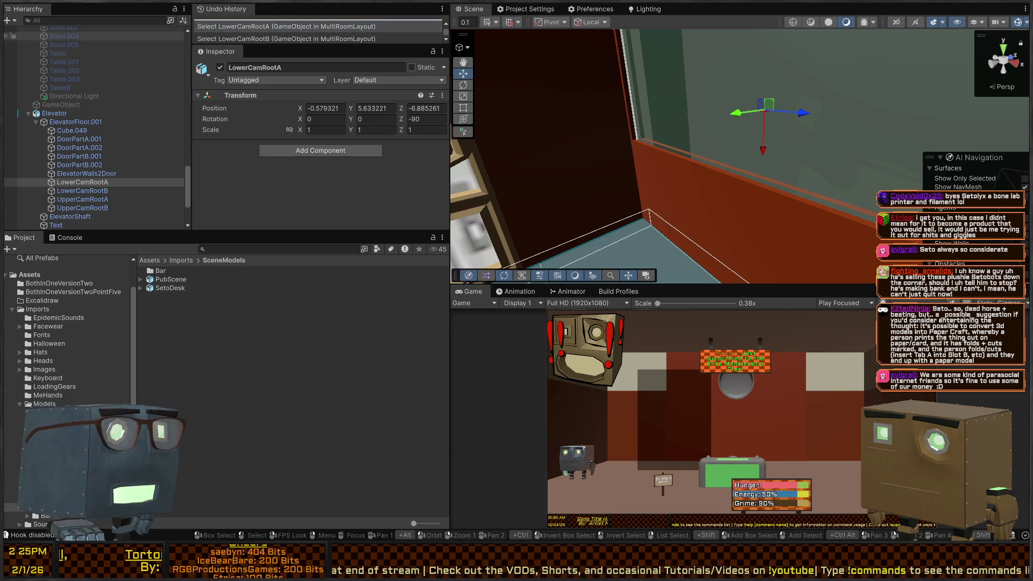
Turn the view toward the door frame and add a Cinemachine Camera to LowerCamRootA.
{"action": "right_click", "coordinate": [673, 139]}
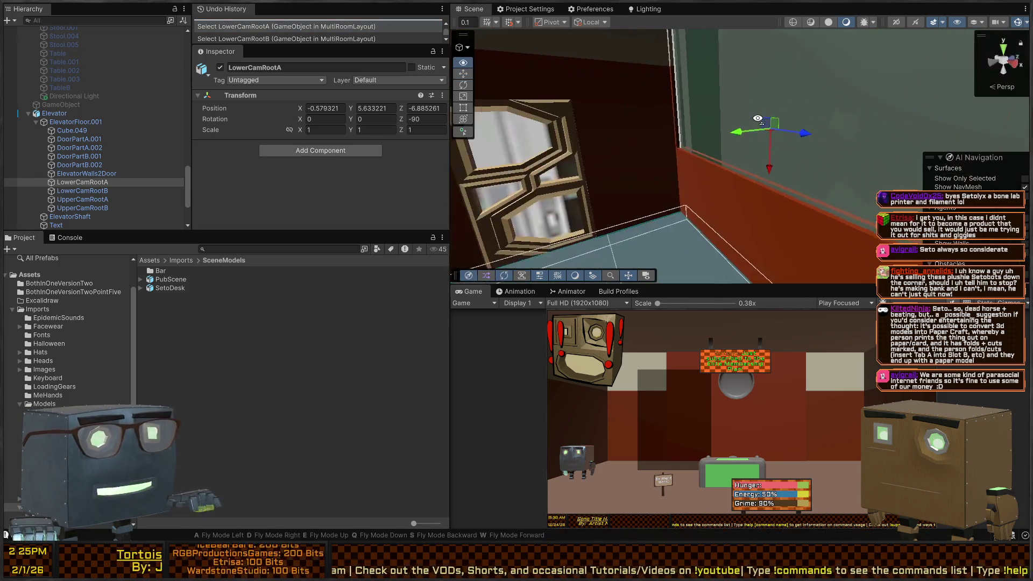
{"action": "key", "text": "ctrl+y"}
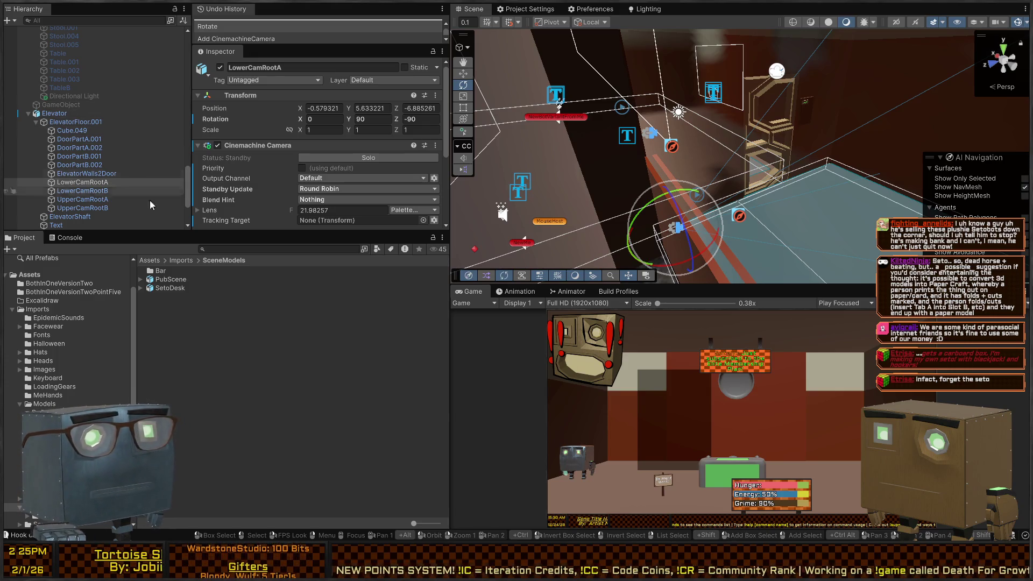
Rotate LowerCamRootB to -90 on Y and add a Cinemachine Camera to it.
{"action": "left_click", "coordinate": [82, 191]}
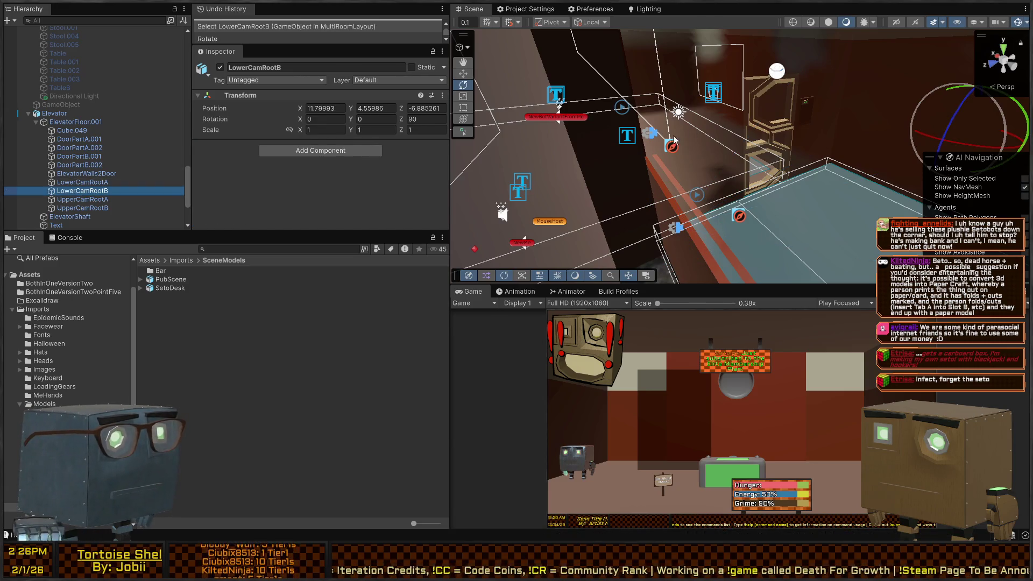
{"action": "left_click", "coordinate": [363, 120]}
{"action": "type", "text": "-90"}
{"action": "key", "text": "Return"}
{"action": "right_click", "coordinate": [906, 108]}
{"action": "left_click_drag", "start_coordinate": [906, 108], "coordinate": [512, 193]}
{"action": "left_click", "coordinate": [321, 150]}
{"action": "left_click", "coordinate": [305, 188]}
{"action": "mouse_move", "coordinate": [518, 169]}
{"action": "left_mouse_down"}
{"action": "mouse_move", "coordinate": [792, 121]}
{"action": "mouse_move", "coordinate": [855, 130]}
{"action": "left_mouse_up"}
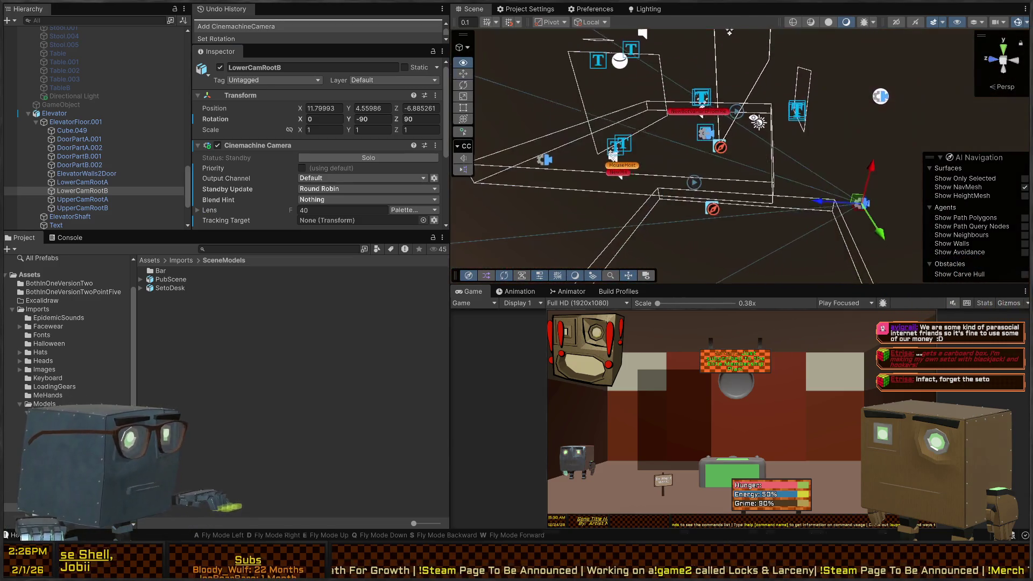
Rotate UpperCamRootA with the Rotate tool so it faces into the elevator room.
{"action": "left_click", "coordinate": [82, 208]}
{"action": "left_click", "coordinate": [82, 200]}
{"action": "mouse_move", "coordinate": [625, 134]}
{"action": "left_mouse_down"}
{"action": "mouse_move", "coordinate": [664, 127]}
{"action": "mouse_move", "coordinate": [625, 134]}
{"action": "mouse_move", "coordinate": [667, 150]}
{"action": "mouse_move", "coordinate": [543, 118]}
{"action": "mouse_move", "coordinate": [583, 133]}
{"action": "left_mouse_up"}
{"action": "key", "text": "e"}
{"action": "key", "text": "ctrl+z"}
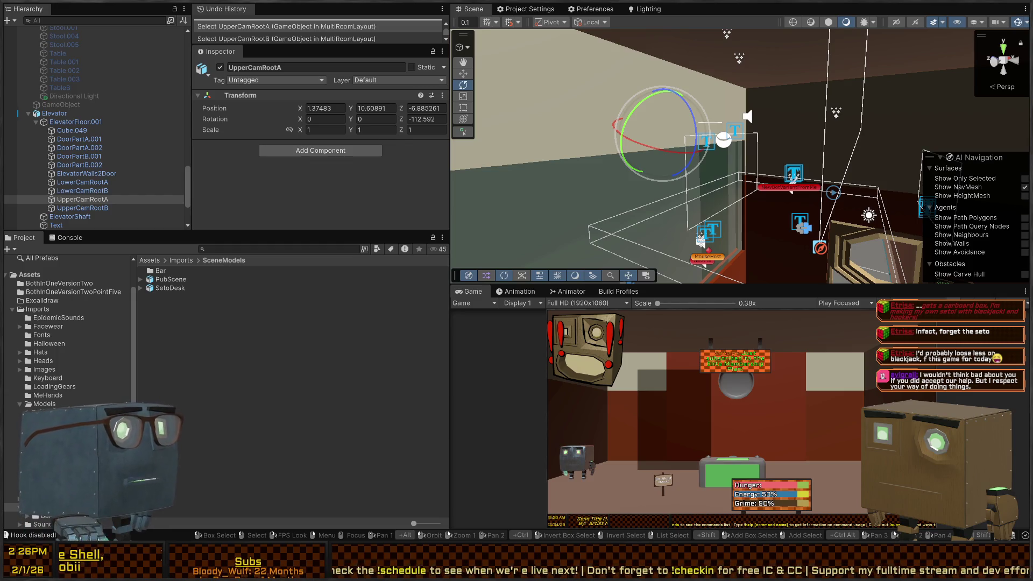
{"action": "mouse_move", "coordinate": [753, 161]}
{"action": "left_mouse_down"}
{"action": "mouse_move", "coordinate": [782, 184]}
{"action": "mouse_move", "coordinate": [797, 156]}
{"action": "mouse_move", "coordinate": [739, 150]}
{"action": "mouse_move", "coordinate": [736, 174]}
{"action": "mouse_move", "coordinate": [643, 202]}
{"action": "left_mouse_up"}
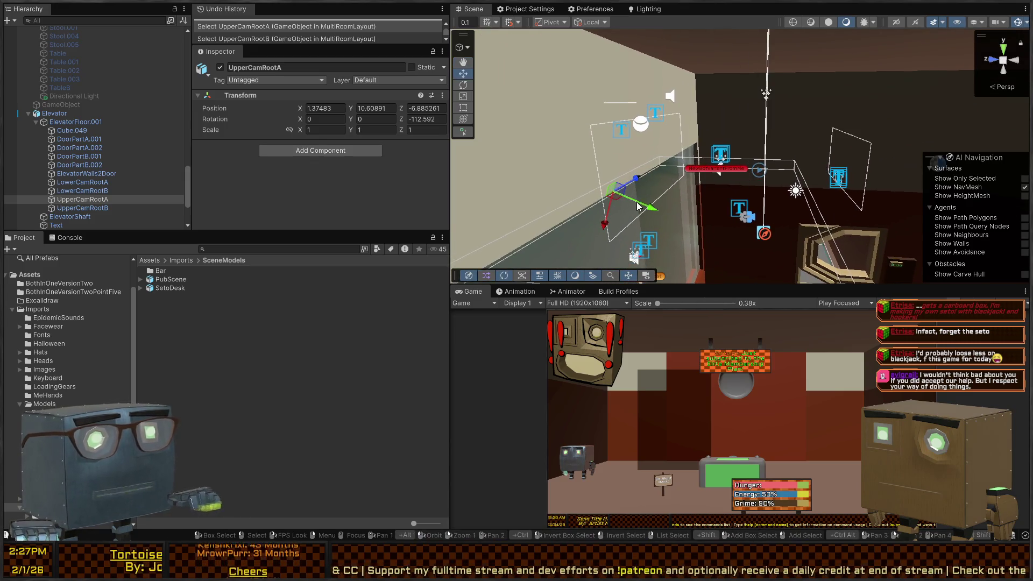
{"action": "key", "text": "e"}
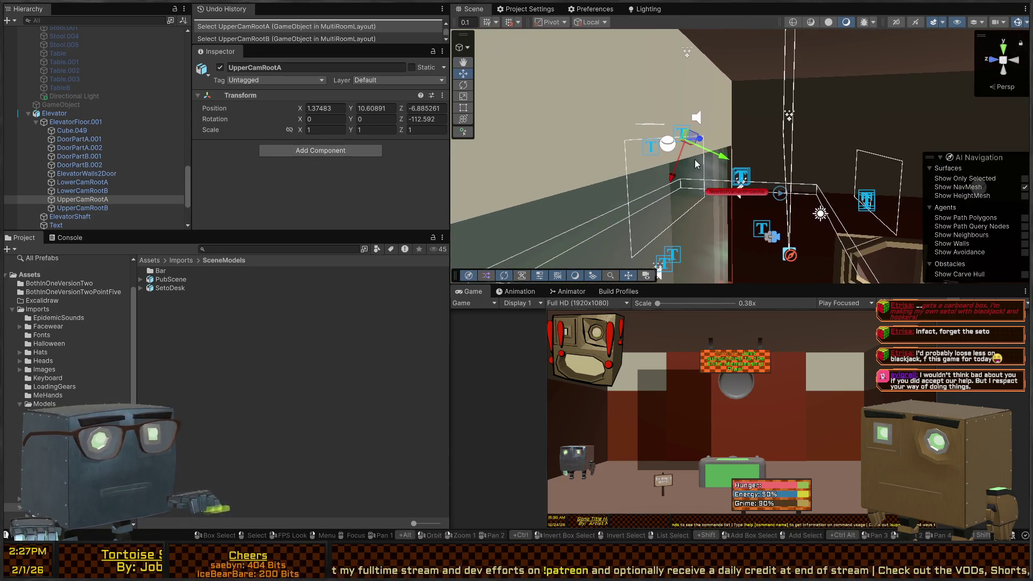
{"action": "mouse_move", "coordinate": [706, 156]}
{"action": "left_mouse_down"}
{"action": "mouse_move", "coordinate": [598, 119]}
{"action": "mouse_move", "coordinate": [720, 153]}
{"action": "mouse_move", "coordinate": [810, 214]}
{"action": "mouse_move", "coordinate": [489, 204]}
{"action": "mouse_move", "coordinate": [638, 139]}
{"action": "left_mouse_up"}
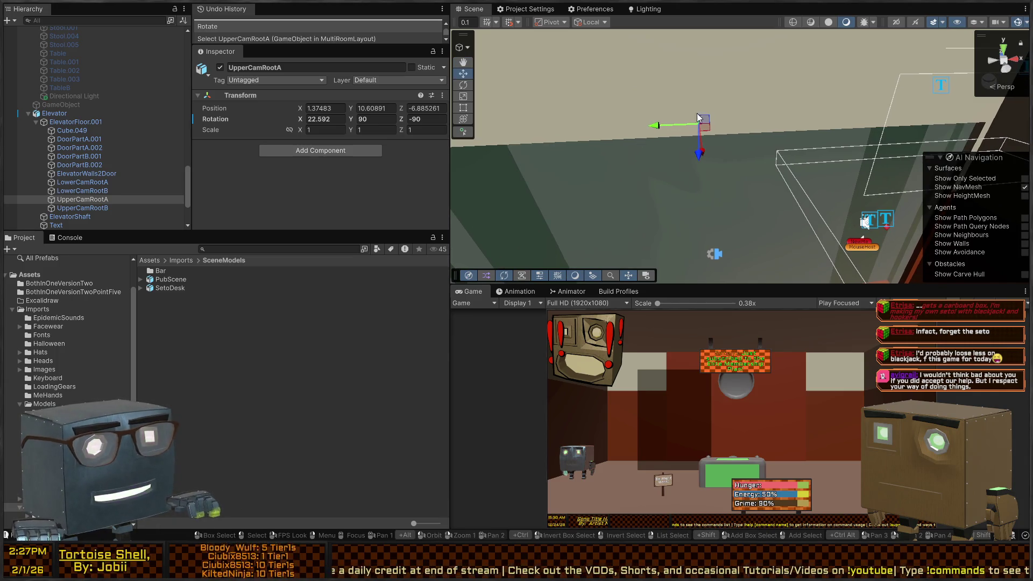
{"action": "mouse_move", "coordinate": [697, 118]}
{"action": "left_mouse_down"}
{"action": "mouse_move", "coordinate": [769, 136]}
{"action": "mouse_move", "coordinate": [476, 153]}
{"action": "left_mouse_up"}
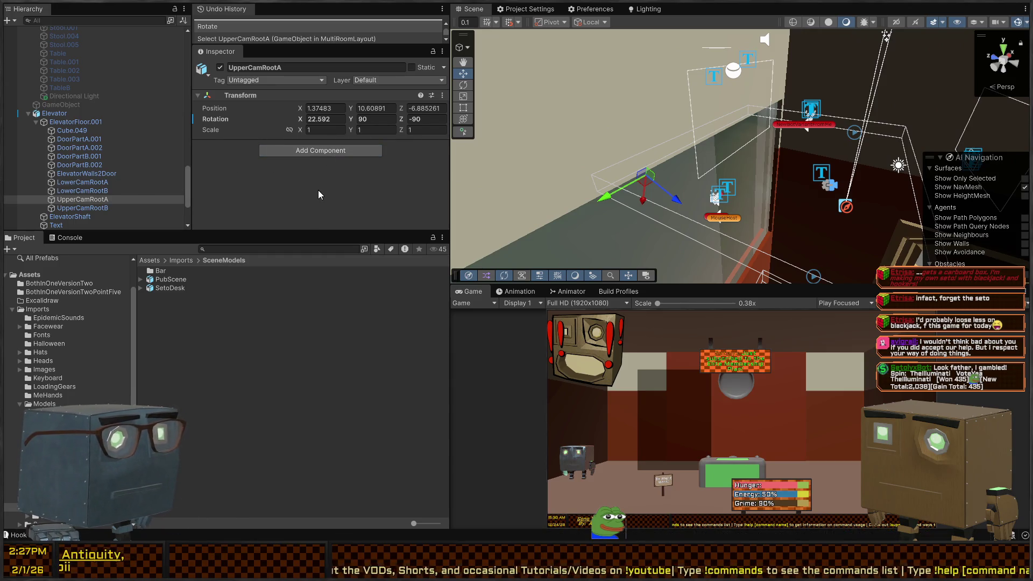
Add a Cinemachine Camera to UpperCamRootA.
{"action": "key", "text": "ctrl+v"}
{"action": "left_click", "coordinate": [100, 208]}
{"action": "mouse_move", "coordinate": [753, 138]}
{"action": "left_mouse_down"}
{"action": "mouse_move", "coordinate": [841, 133]}
{"action": "mouse_move", "coordinate": [781, 139]}
{"action": "left_mouse_up"}
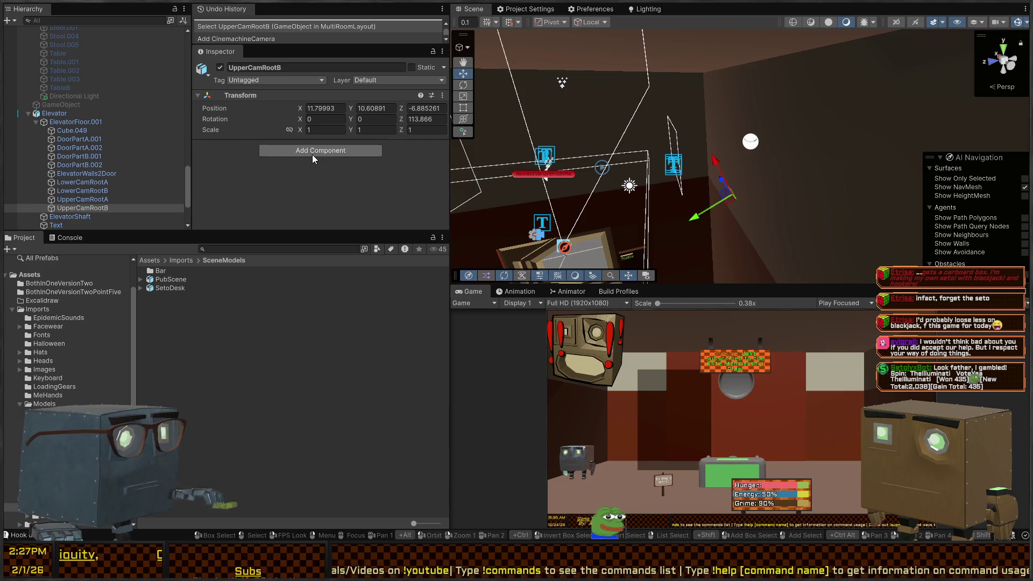
Add a Cinemachine Camera to UpperCamRootB, rotate it to (23.866, -90, 90), and Solo it.
{"action": "key", "text": "ctrl+y"}
{"action": "mouse_move", "coordinate": [769, 183]}
{"action": "left_mouse_down"}
{"action": "mouse_move", "coordinate": [743, 185]}
{"action": "mouse_move", "coordinate": [787, 208]}
{"action": "mouse_move", "coordinate": [785, 179]}
{"action": "mouse_move", "coordinate": [883, 131]}
{"action": "left_mouse_up"}
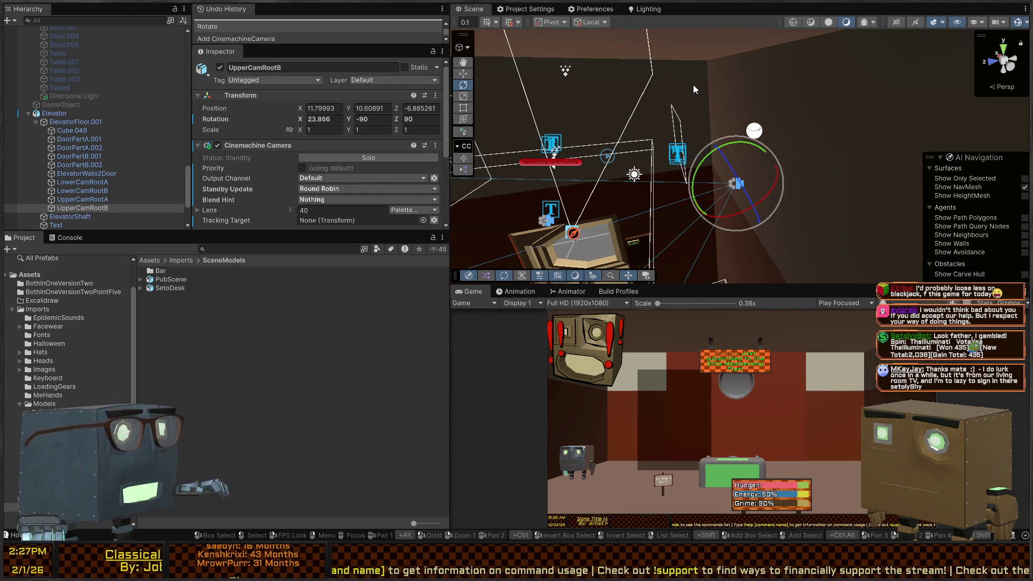
{"action": "mouse_move", "coordinate": [693, 88]}
{"action": "left_mouse_down"}
{"action": "mouse_move", "coordinate": [688, 130]}
{"action": "mouse_move", "coordinate": [740, 106]}
{"action": "mouse_move", "coordinate": [708, 144]}
{"action": "mouse_move", "coordinate": [651, 144]}
{"action": "mouse_move", "coordinate": [735, 110]}
{"action": "mouse_move", "coordinate": [761, 144]}
{"action": "mouse_move", "coordinate": [722, 180]}
{"action": "left_mouse_up"}
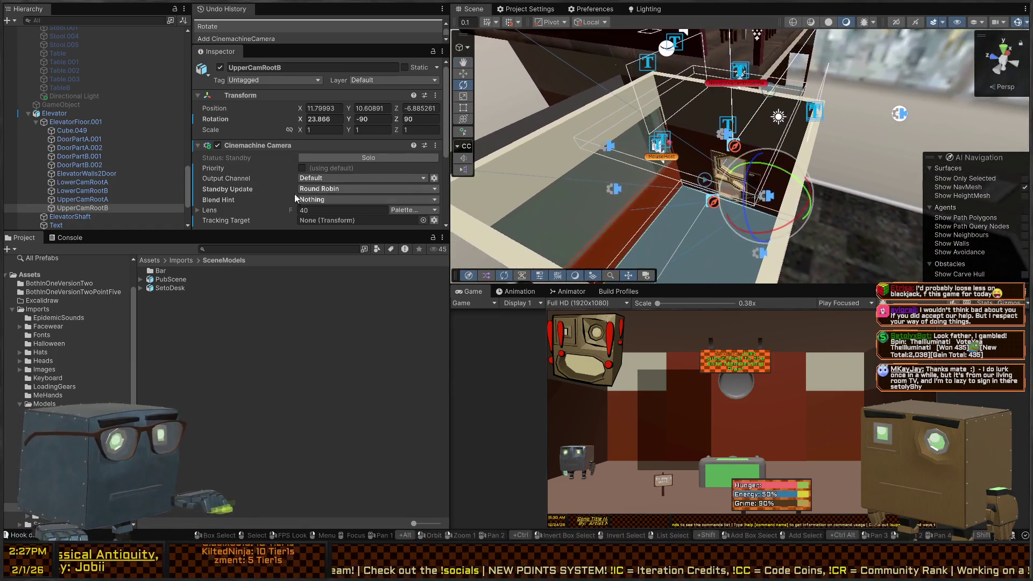
{"action": "scroll", "coordinate": [323, 178], "scroll_direction": "down", "scroll_amount": 3}
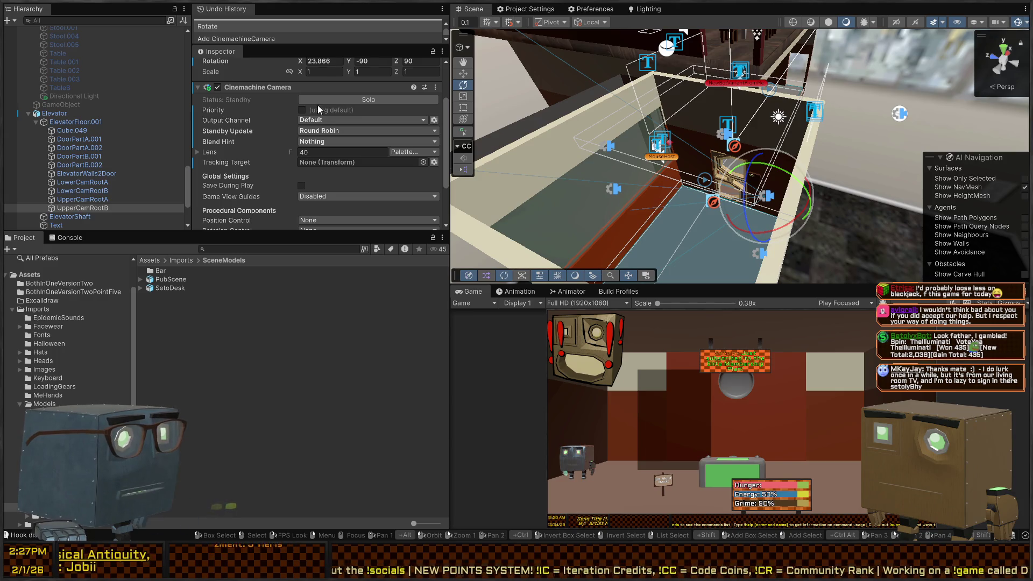
{"action": "left_click", "coordinate": [330, 103]}
{"action": "mouse_move", "coordinate": [769, 141]}
{"action": "left_mouse_down"}
{"action": "mouse_move", "coordinate": [763, 149]}
{"action": "mouse_move", "coordinate": [861, 64]}
{"action": "left_mouse_up"}
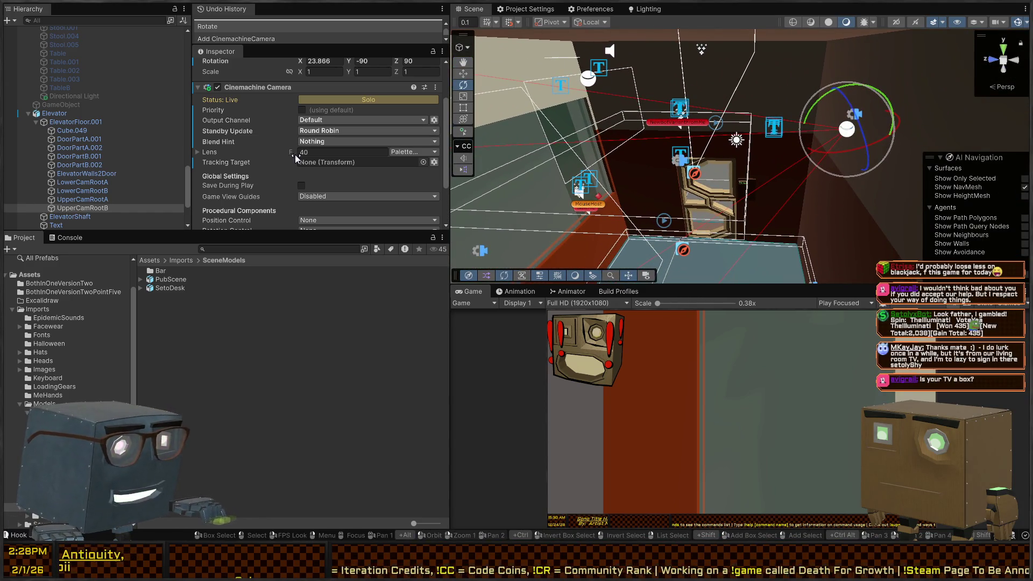
Narrow UpperCamRootB's field of view and roll both upper cameras to Z rotation 0.
{"action": "mouse_move", "coordinate": [288, 150]}
{"action": "left_mouse_down"}
{"action": "mouse_move", "coordinate": [296, 151]}
{"action": "mouse_move", "coordinate": [193, 145]}
{"action": "mouse_move", "coordinate": [203, 149]}
{"action": "left_mouse_up"}
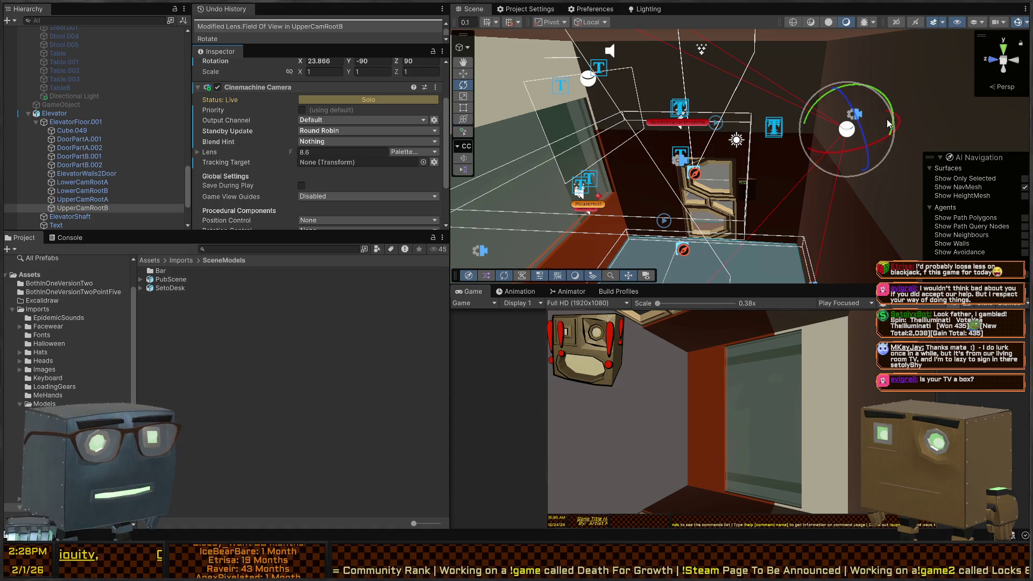
{"action": "mouse_move", "coordinate": [855, 116]}
{"action": "left_mouse_down"}
{"action": "mouse_move", "coordinate": [807, 29]}
{"action": "mouse_move", "coordinate": [4, 146]}
{"action": "left_mouse_up"}
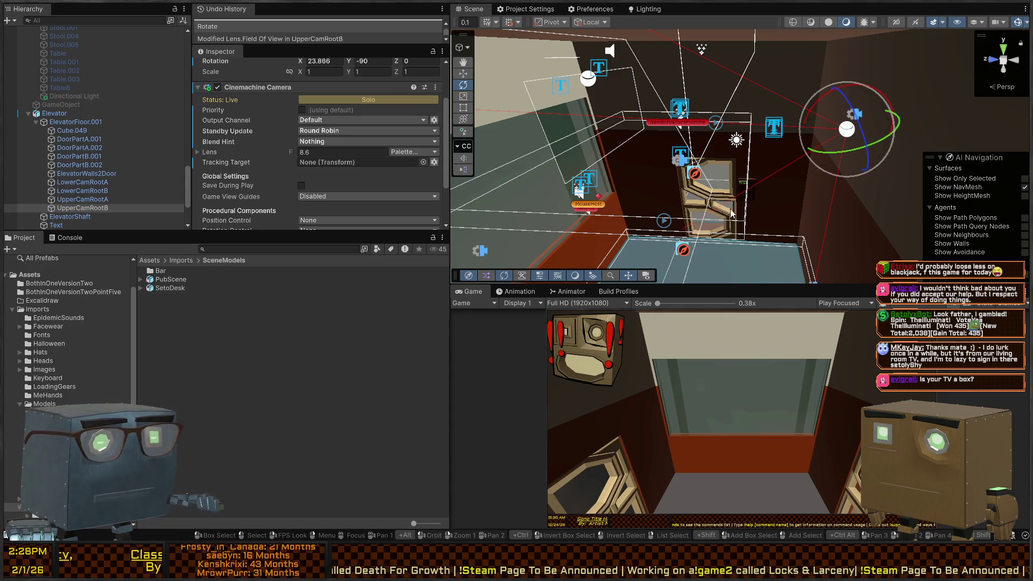
{"action": "left_click", "coordinate": [85, 200]}
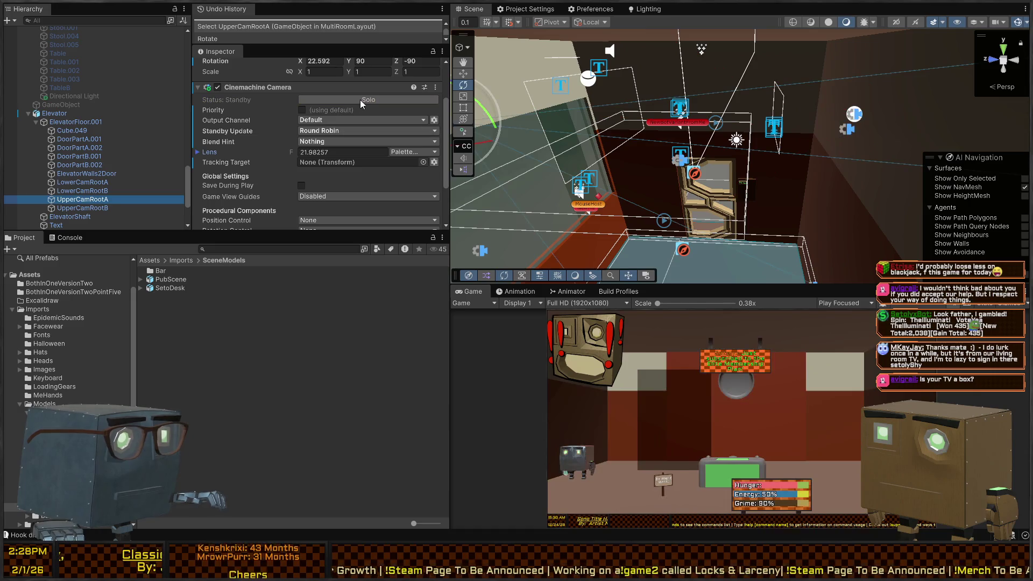
{"action": "left_click", "coordinate": [363, 97]}
{"action": "key", "text": "f"}
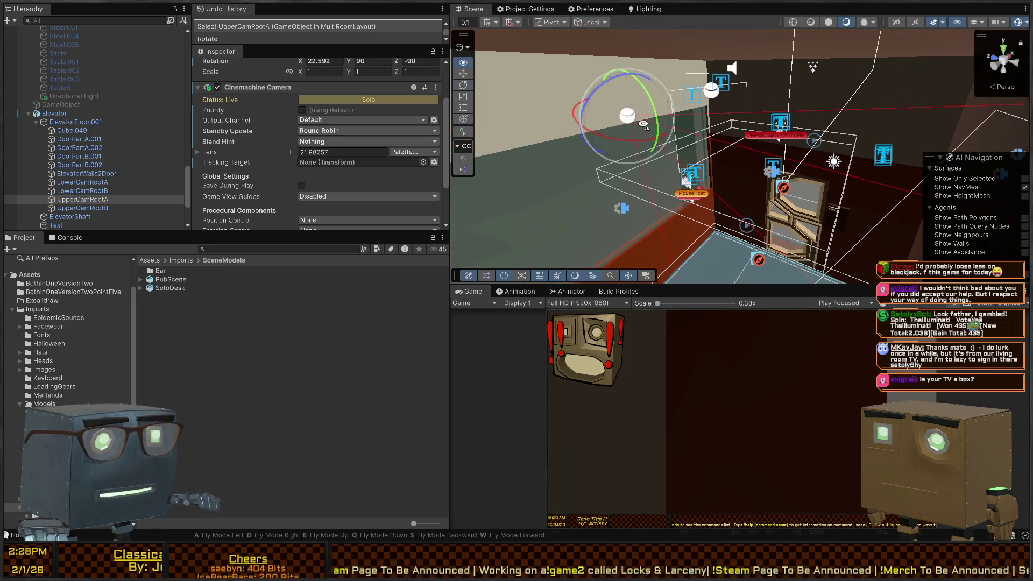
{"action": "mouse_move", "coordinate": [590, 101]}
{"action": "left_mouse_down"}
{"action": "mouse_move", "coordinate": [641, 72]}
{"action": "mouse_move", "coordinate": [814, 41]}
{"action": "left_mouse_up"}
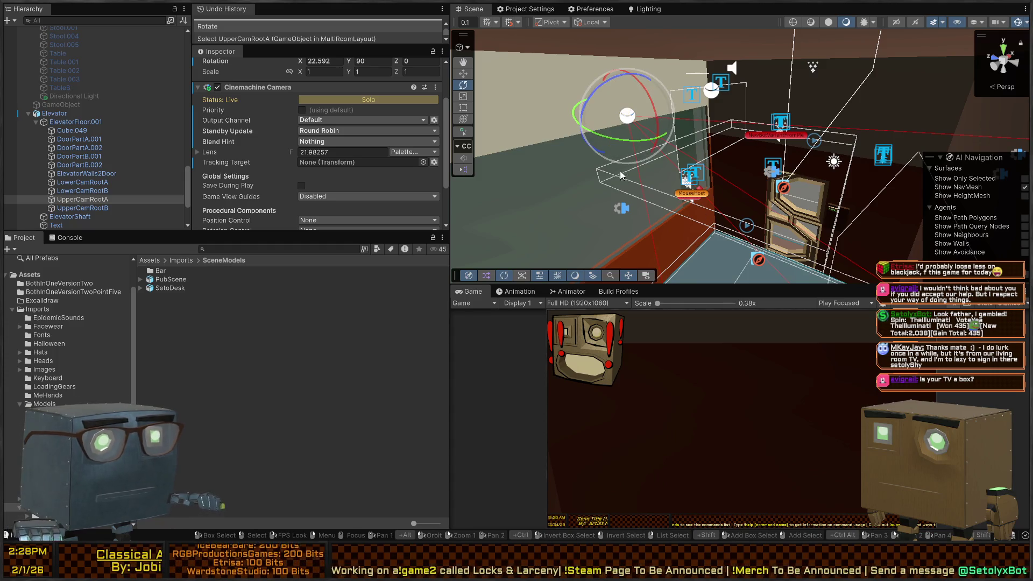
Set UpperCamRootA's field of view to 8.6 and tilt it down to about 44 on X.
{"action": "left_click", "coordinate": [82, 207]}
{"action": "left_click", "coordinate": [333, 153]}
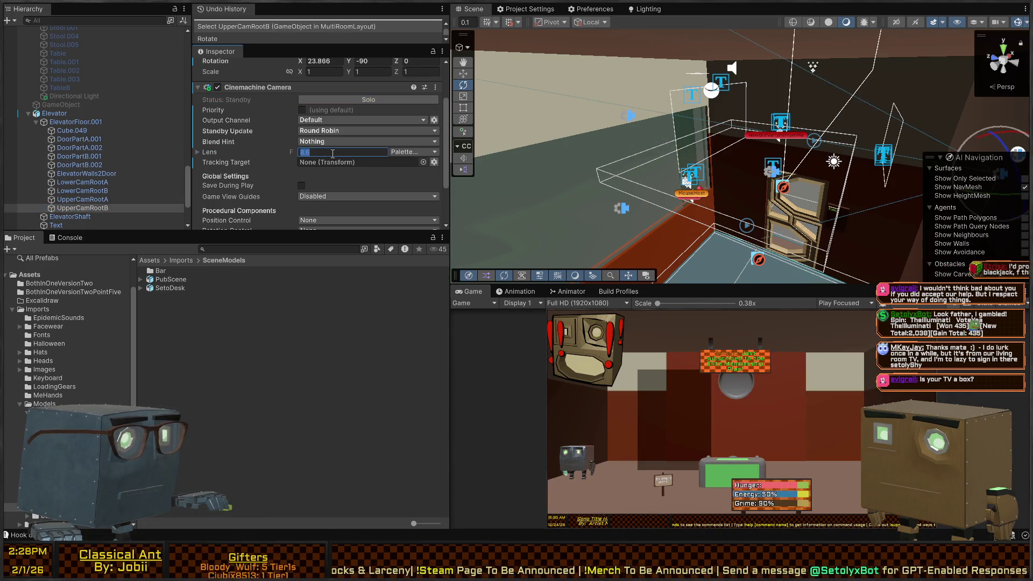
{"action": "key", "text": "ctrl+z"}
{"action": "left_click", "coordinate": [368, 154]}
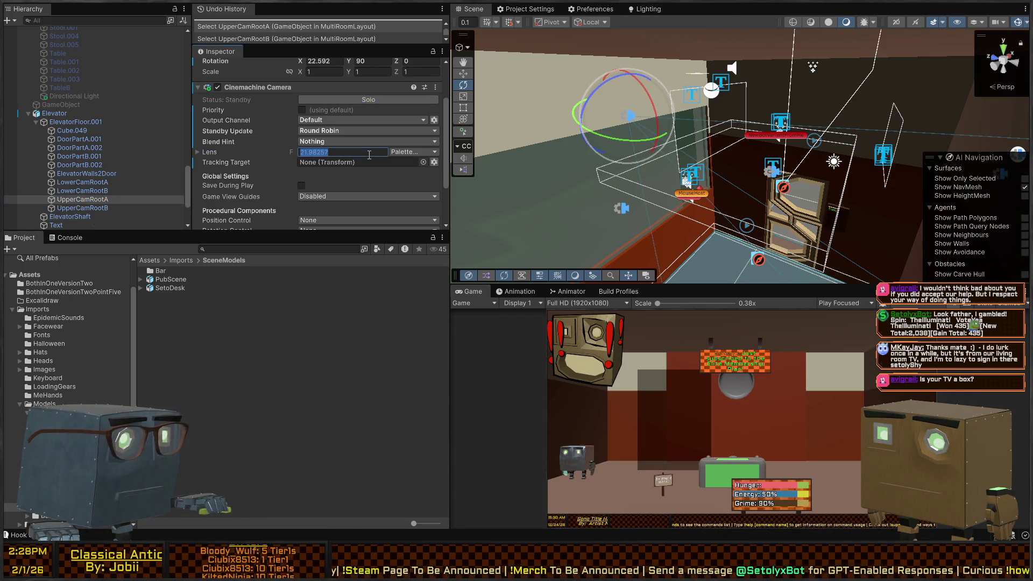
{"action": "type", "text": "8.6"}
{"action": "key", "text": "Return"}
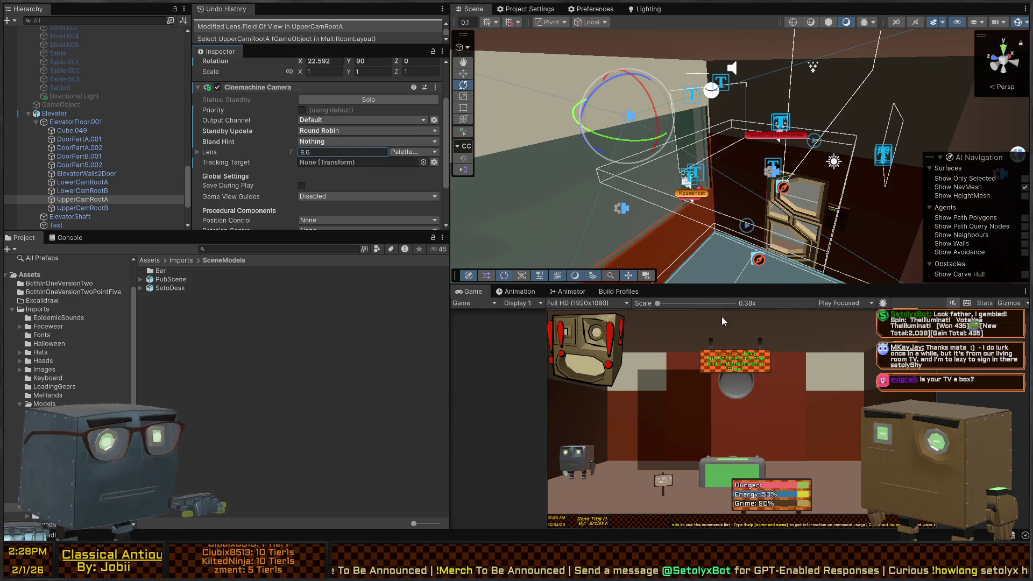
{"action": "left_click", "coordinate": [341, 99]}
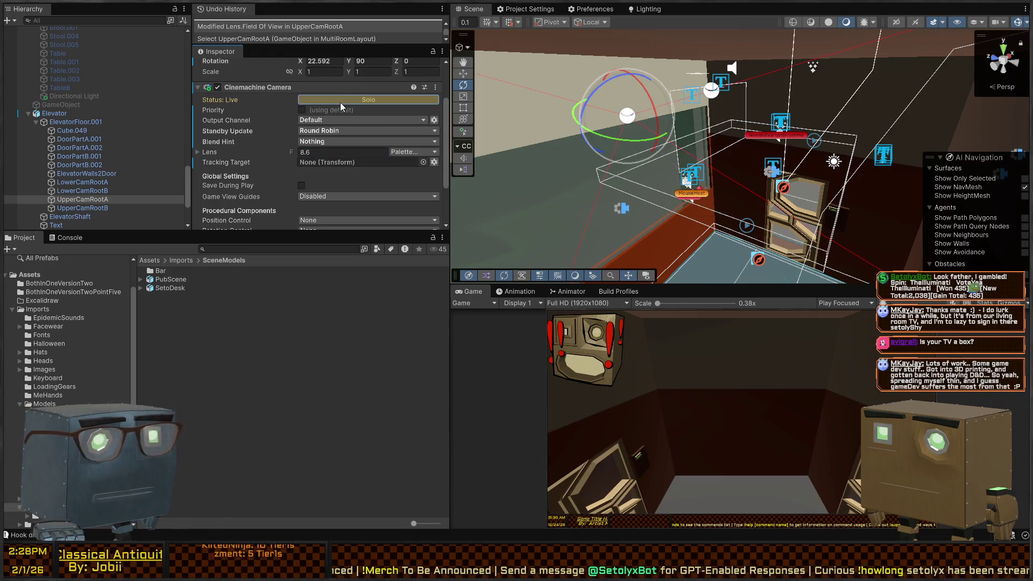
{"action": "mouse_move", "coordinate": [643, 97]}
{"action": "left_mouse_down"}
{"action": "mouse_move", "coordinate": [666, 130]}
{"action": "mouse_move", "coordinate": [674, 113]}
{"action": "left_mouse_up"}
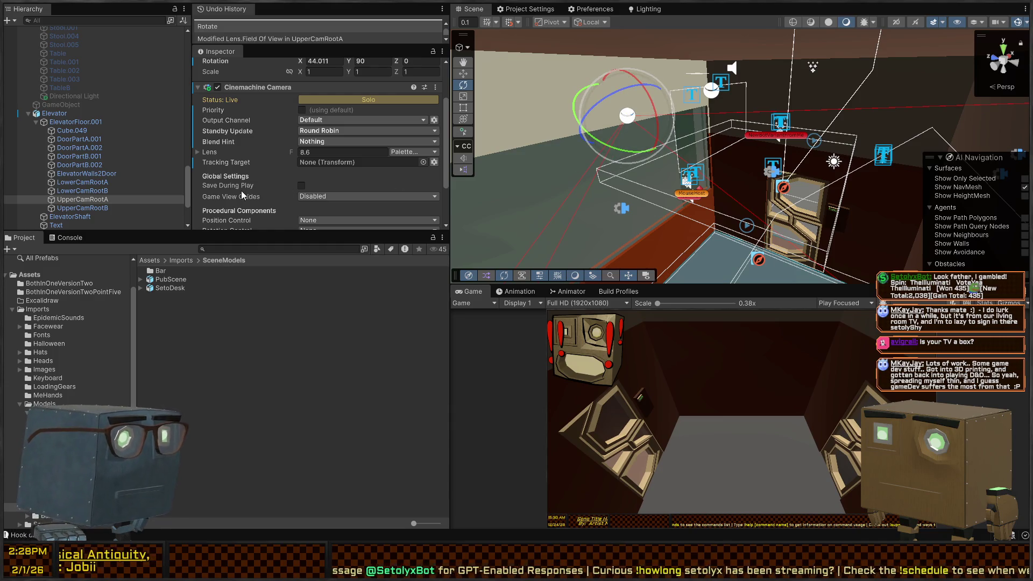
{"action": "left_click", "coordinate": [118, 190]}
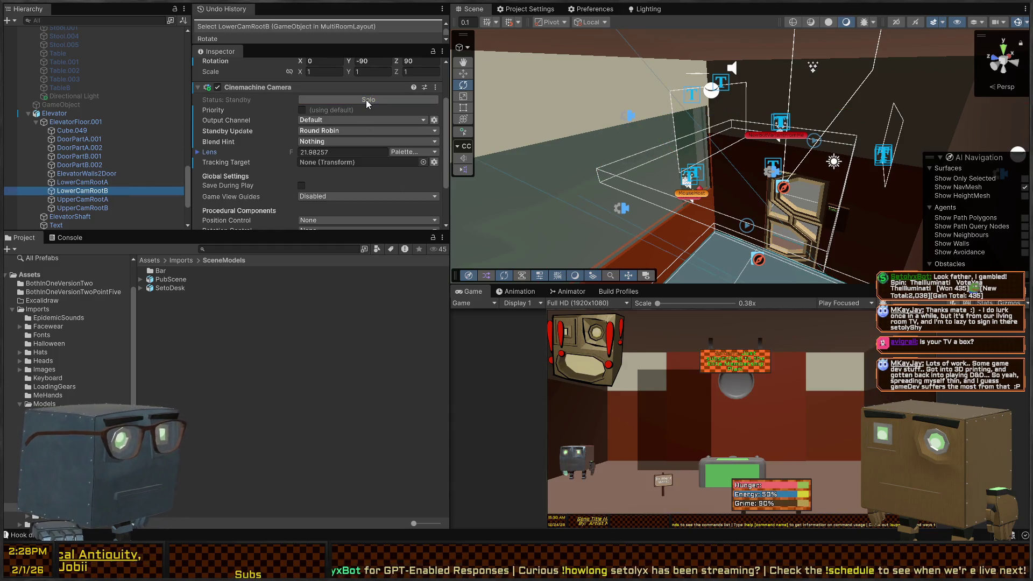
Give LowerCamRootB an 8.6 field of view and check its rotation.
{"action": "left_click", "coordinate": [367, 100]}
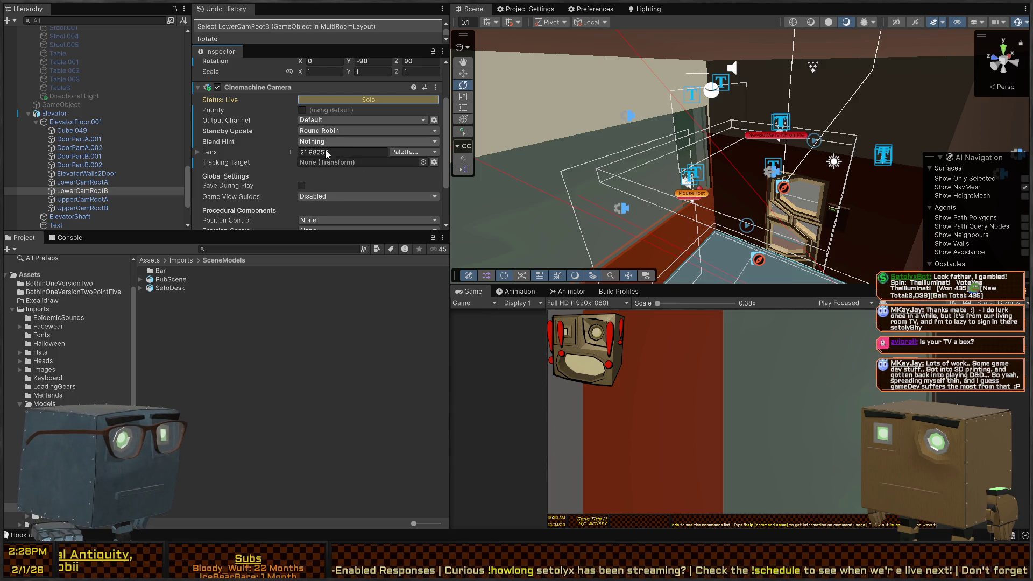
{"action": "left_click", "coordinate": [343, 152]}
{"action": "type", "text": "8.6"}
{"action": "key", "text": "Return"}
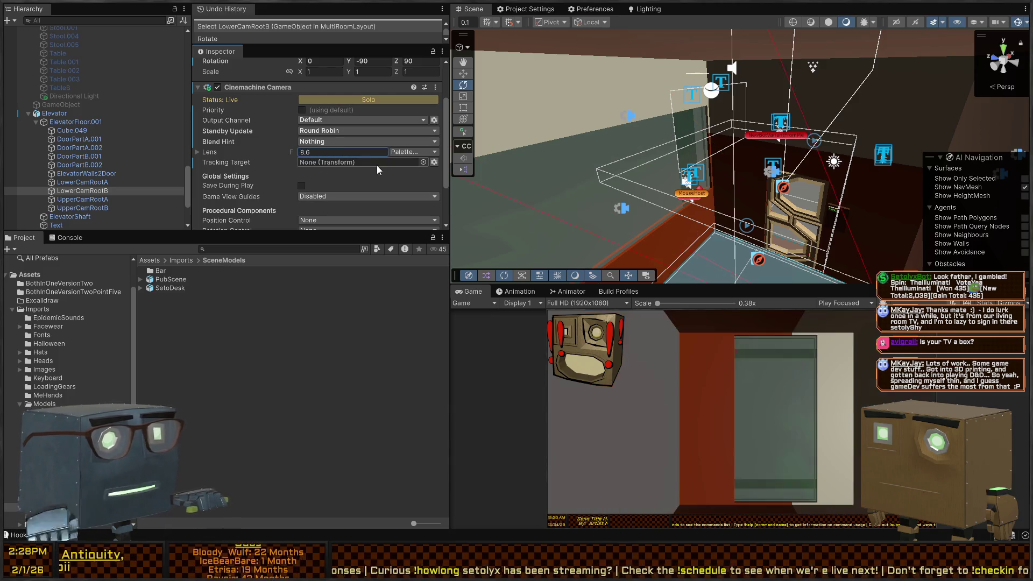
{"action": "mouse_move", "coordinate": [690, 134]}
{"action": "left_mouse_down"}
{"action": "mouse_move", "coordinate": [784, 214]}
{"action": "mouse_move", "coordinate": [764, 178]}
{"action": "left_mouse_up"}
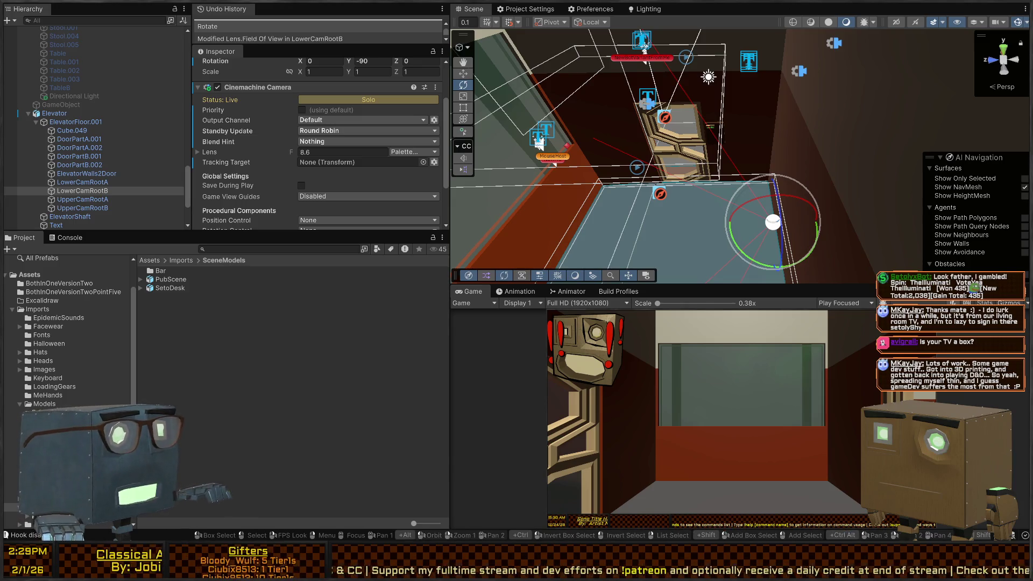
{"action": "mouse_move", "coordinate": [797, 183]}
{"action": "left_mouse_down"}
{"action": "mouse_move", "coordinate": [840, 163]}
{"action": "mouse_move", "coordinate": [718, 187]}
{"action": "mouse_move", "coordinate": [734, 188]}
{"action": "mouse_move", "coordinate": [768, 130]}
{"action": "mouse_move", "coordinate": [728, 140]}
{"action": "left_mouse_up"}
{"action": "key", "text": "e"}
{"action": "left_click_drag", "start_coordinate": [659, 110], "coordinate": [696, 75]}
Try rolling LowerCamRootA to -135 on Z and tilting it on X, then undo the tilt.
{"action": "left_click", "coordinate": [82, 182]}
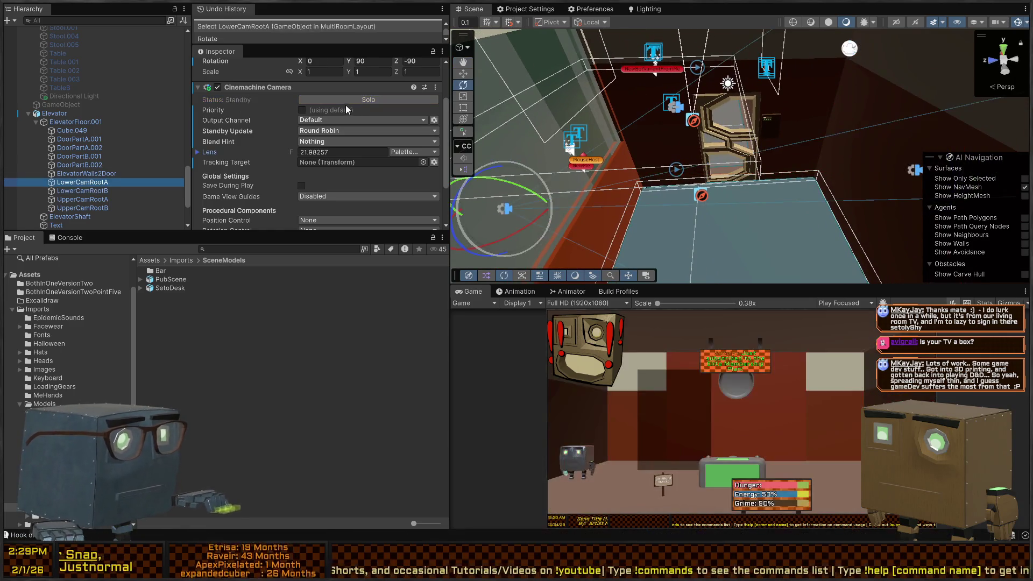
{"action": "left_click", "coordinate": [357, 102]}
{"action": "left_click_drag", "start_coordinate": [721, 102], "coordinate": [710, 108]}
{"action": "mouse_move", "coordinate": [622, 144]}
{"action": "left_mouse_down"}
{"action": "mouse_move", "coordinate": [537, 265]}
{"action": "mouse_move", "coordinate": [551, 241]}
{"action": "mouse_move", "coordinate": [625, 220]}
{"action": "left_mouse_up"}
{"action": "mouse_move", "coordinate": [673, 164]}
{"action": "left_mouse_down"}
{"action": "mouse_move", "coordinate": [603, 102]}
{"action": "mouse_move", "coordinate": [731, 165]}
{"action": "mouse_move", "coordinate": [722, 130]}
{"action": "left_mouse_up"}
{"action": "right_click", "coordinate": [722, 130]}
{"action": "mouse_move", "coordinate": [844, 166]}
{"action": "left_mouse_down"}
{"action": "mouse_move", "coordinate": [632, 146]}
{"action": "mouse_move", "coordinate": [640, 161]}
{"action": "mouse_move", "coordinate": [685, 154]}
{"action": "mouse_move", "coordinate": [701, 170]}
{"action": "left_mouse_up"}
{"action": "key", "text": "ctrl+z"}
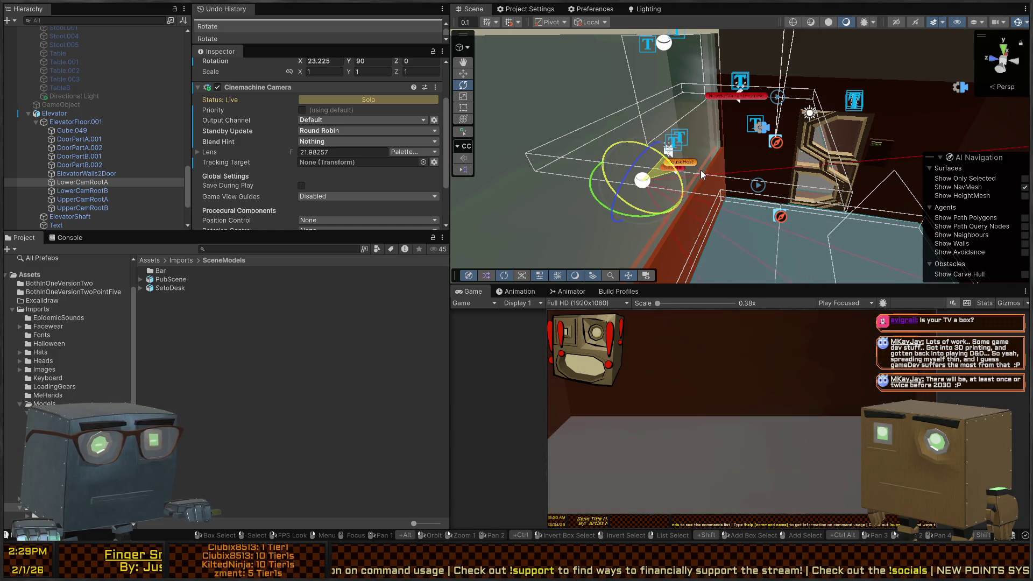
{"action": "key", "text": "ctrl+z"}
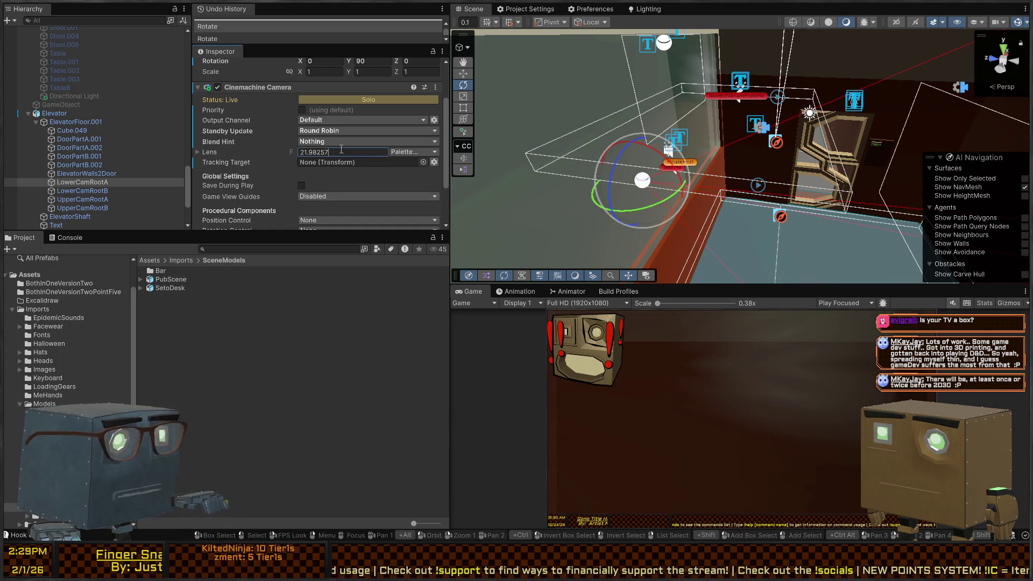
{"action": "type", "text": "8.6"}
Set LowerCamRootA's lens field of view to 8.6.
{"action": "key", "text": "Return"}
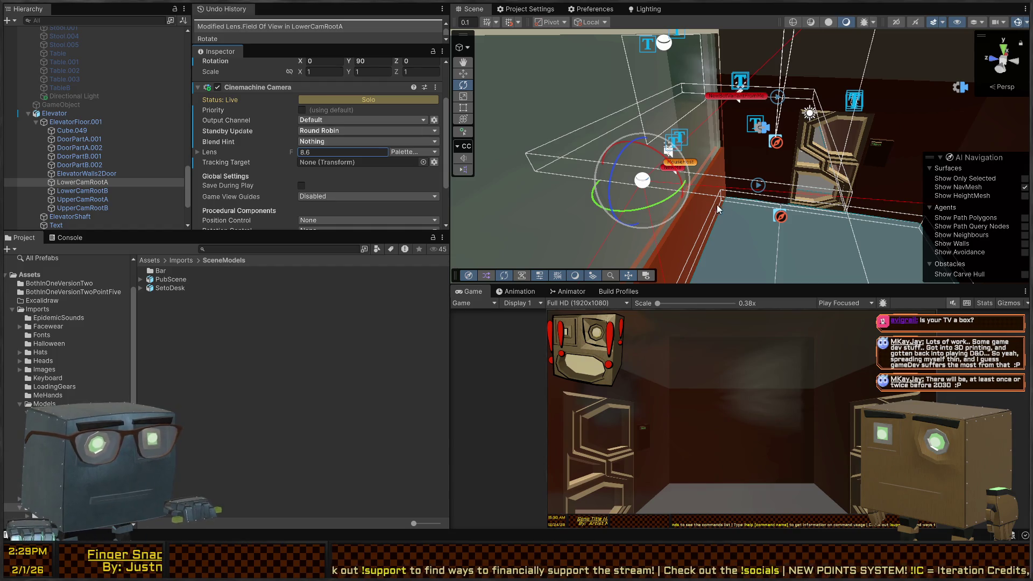
{"action": "mouse_move", "coordinate": [709, 177]}
{"action": "left_mouse_down"}
{"action": "mouse_move", "coordinate": [834, 180]}
{"action": "mouse_move", "coordinate": [729, 197]}
{"action": "mouse_move", "coordinate": [840, 181]}
{"action": "mouse_move", "coordinate": [871, 204]}
{"action": "left_mouse_up"}
{"action": "left_click", "coordinate": [719, 195]}
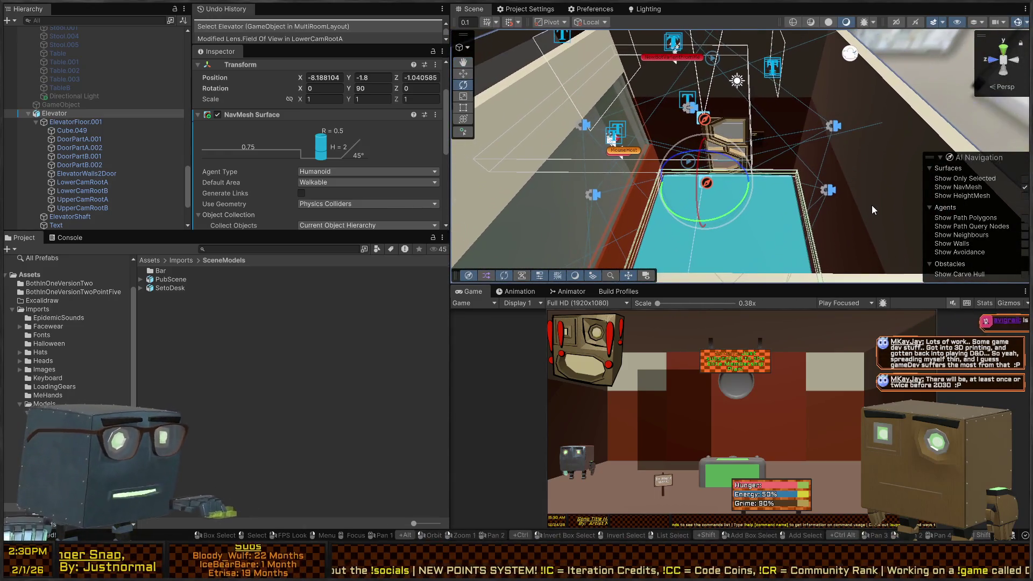
{"action": "left_click", "coordinate": [86, 181]}
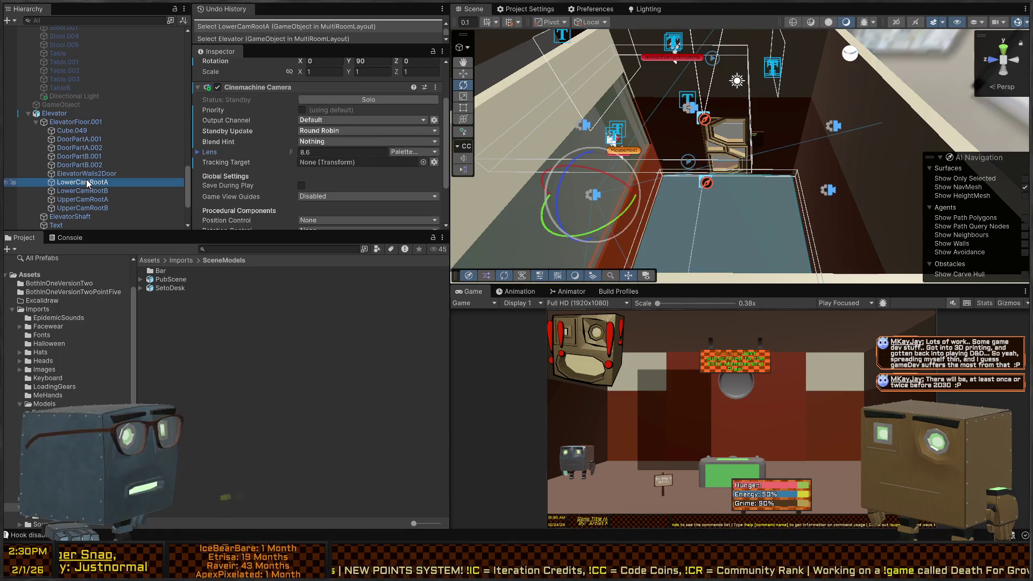
{"action": "scroll", "coordinate": [96, 177], "scroll_direction": "down", "scroll_amount": 2}
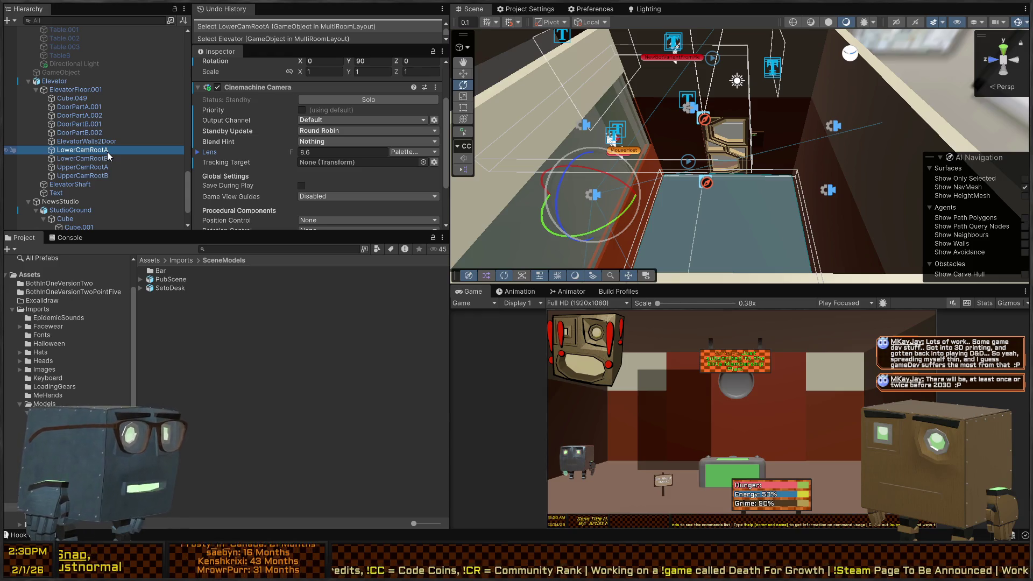
{"action": "left_click_drag", "start_coordinate": [626, 98], "coordinate": [594, 67]}
{"action": "mouse_move", "coordinate": [668, 86]}
{"action": "left_mouse_down"}
{"action": "mouse_move", "coordinate": [560, 78]}
{"action": "mouse_move", "coordinate": [570, 82]}
{"action": "left_mouse_up"}
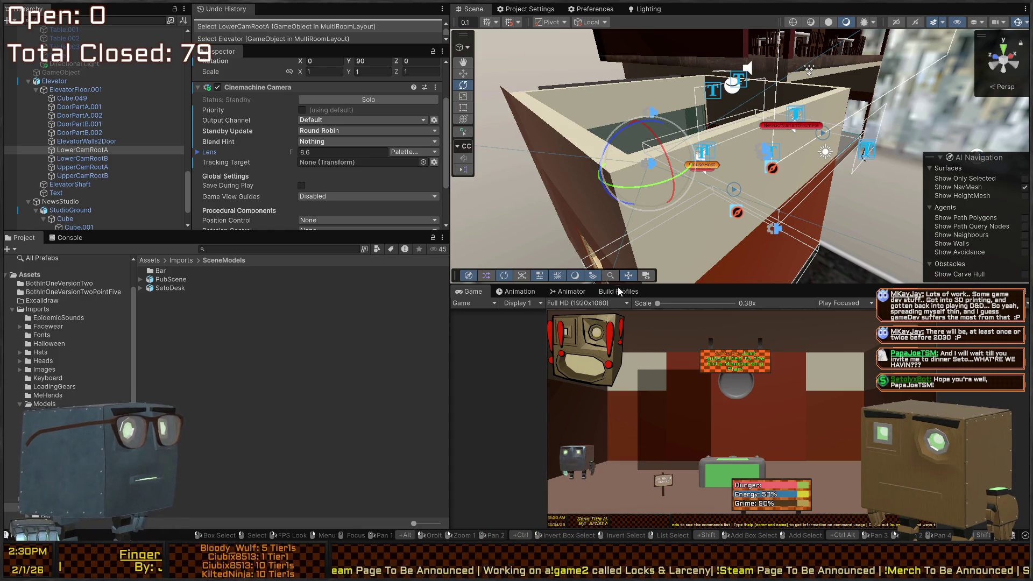
{"action": "mouse_move", "coordinate": [712, 205]}
{"action": "left_mouse_down"}
{"action": "mouse_move", "coordinate": [783, 207]}
{"action": "mouse_move", "coordinate": [753, 141]}
{"action": "mouse_move", "coordinate": [800, 144]}
{"action": "mouse_move", "coordinate": [367, 143]}
{"action": "mouse_move", "coordinate": [708, 176]}
{"action": "mouse_move", "coordinate": [695, 184]}
{"action": "left_mouse_up"}
{"action": "left_click", "coordinate": [708, 181]}
{"action": "left_click", "coordinate": [695, 184]}
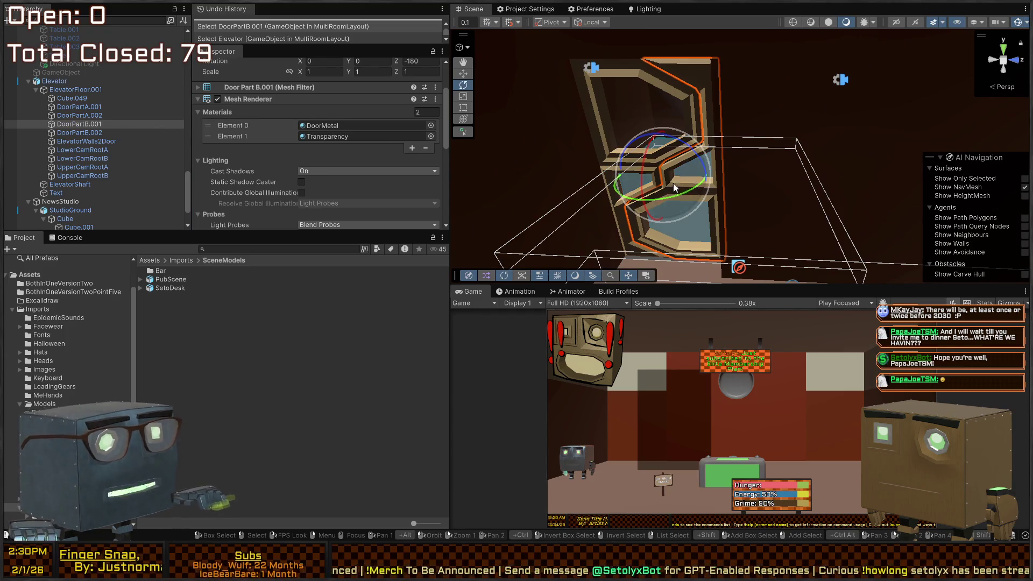
{"action": "scroll", "coordinate": [286, 156], "scroll_direction": "down", "scroll_amount": 5}
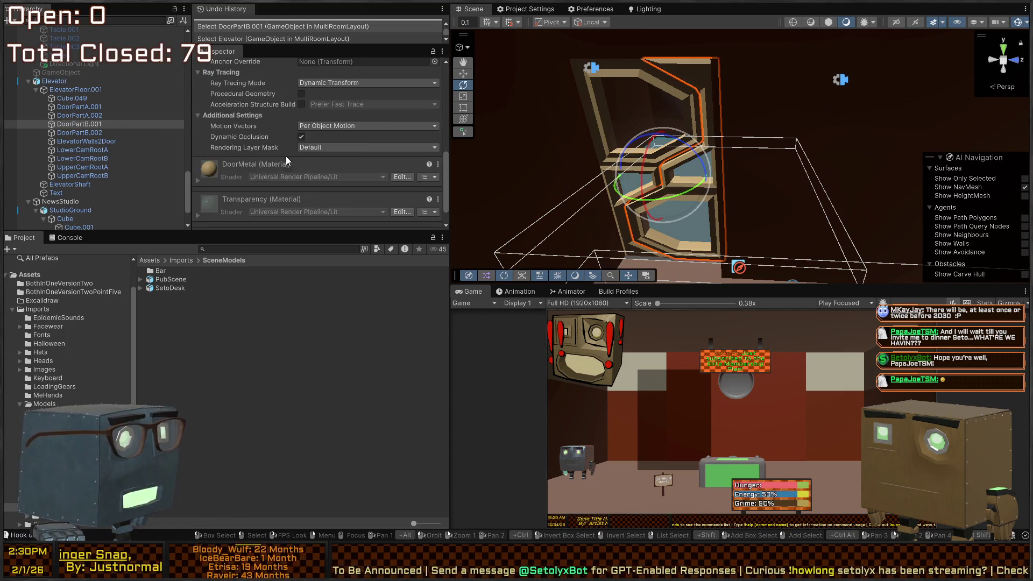
{"action": "mouse_move", "coordinate": [677, 115]}
{"action": "left_mouse_down"}
{"action": "mouse_move", "coordinate": [989, 133]}
{"action": "mouse_move", "coordinate": [648, 104]}
{"action": "left_mouse_up"}
{"action": "left_click", "coordinate": [650, 105]}
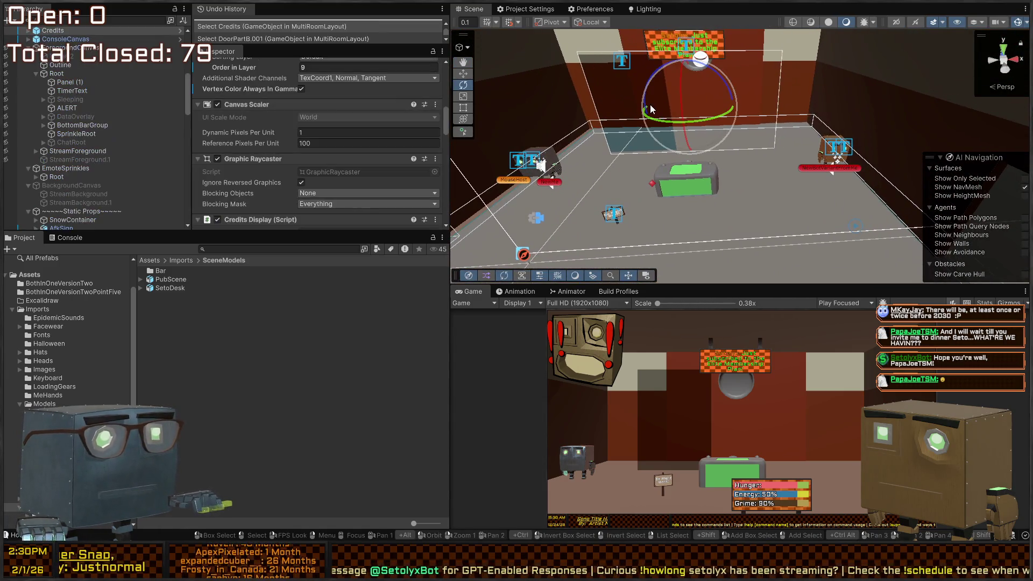
Delete the Credits and ConsoleCanvas objects from the Hierarchy.
{"action": "scroll", "coordinate": [79, 72], "scroll_direction": "up", "scroll_amount": 3}
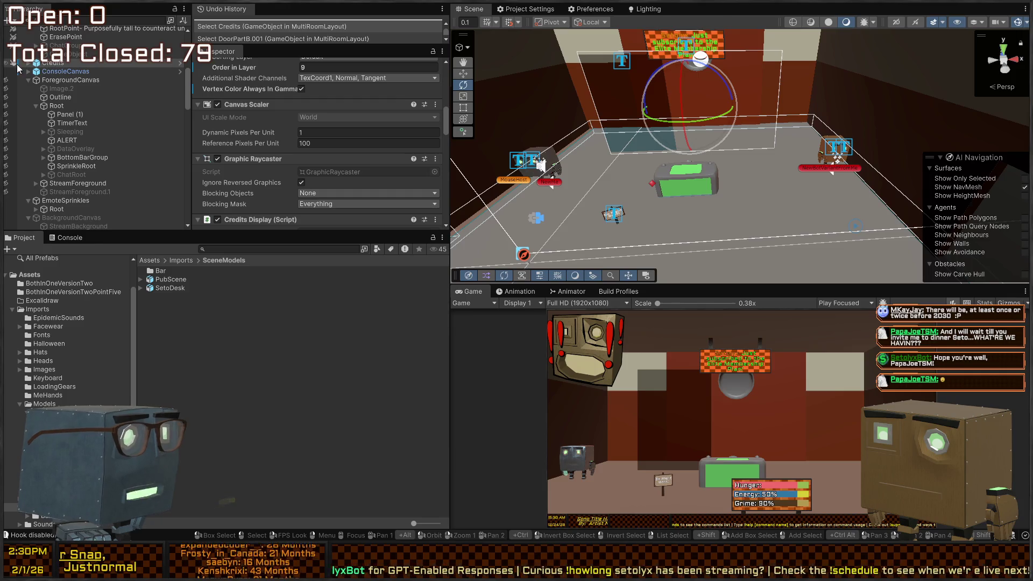
{"action": "key", "text": "Delete"}
{"action": "left_click", "coordinate": [70, 62]}
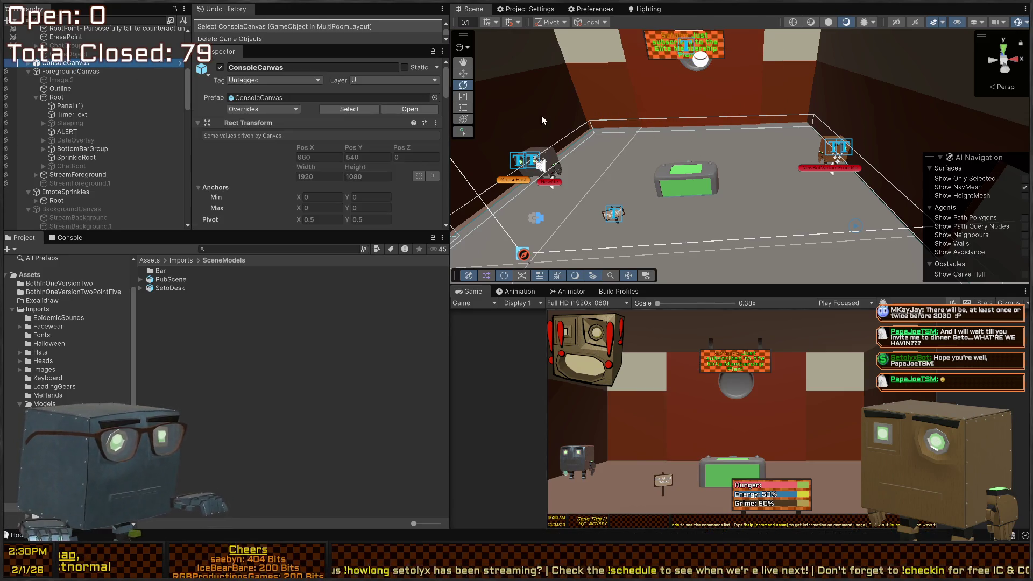
{"action": "key", "text": "Delete"}
{"action": "left_click", "coordinate": [95, 63]}
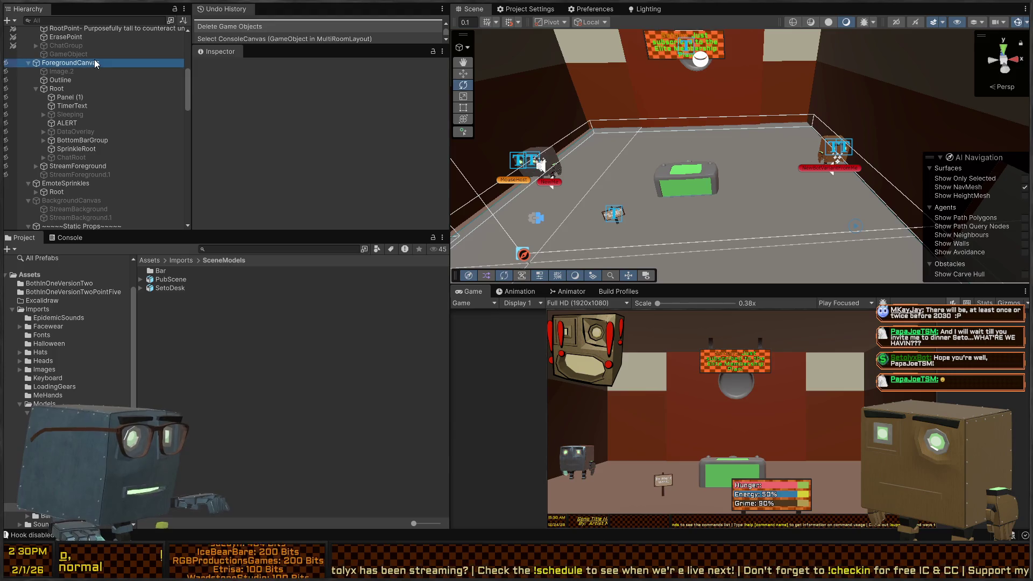
{"action": "left_click_drag", "start_coordinate": [694, 110], "coordinate": [688, 127]}
{"action": "scroll", "coordinate": [89, 82], "scroll_direction": "up", "scroll_amount": 10}
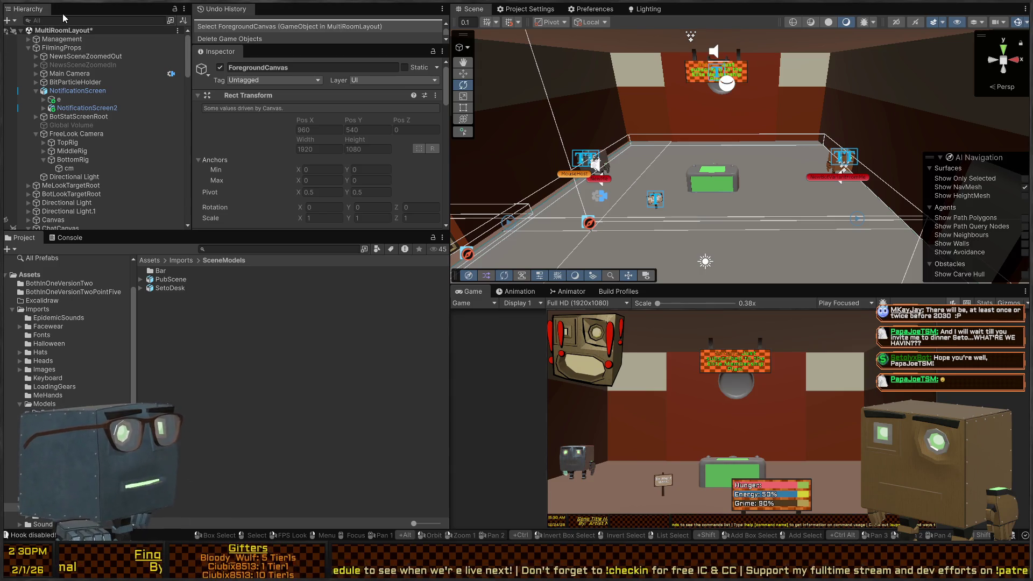
{"action": "mouse_move", "coordinate": [688, 121]}
{"action": "left_mouse_down"}
{"action": "mouse_move", "coordinate": [671, 79]}
{"action": "mouse_move", "coordinate": [798, 83]}
{"action": "left_mouse_up"}
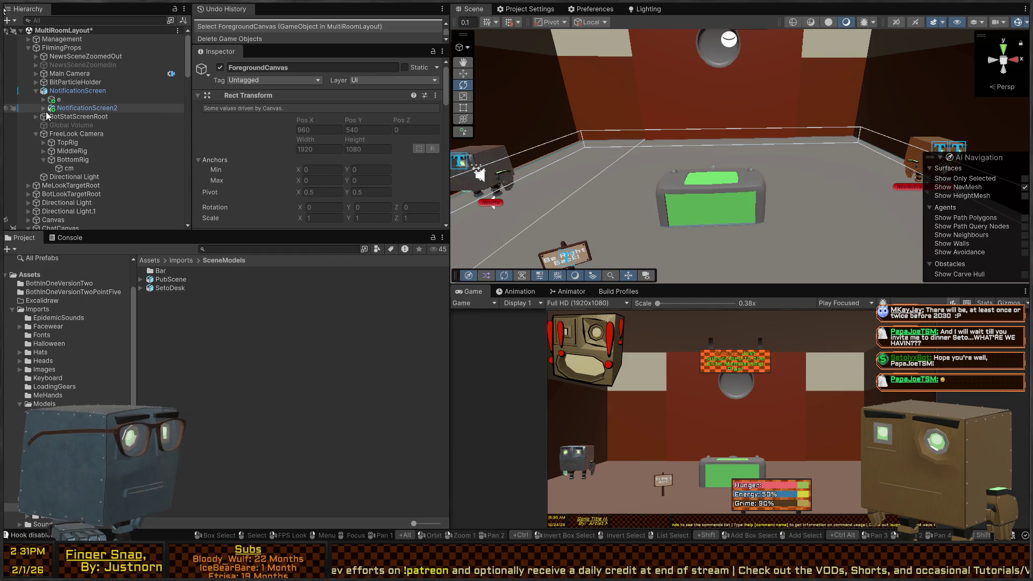
{"action": "scroll", "coordinate": [67, 71], "scroll_direction": "down", "scroll_amount": 3}
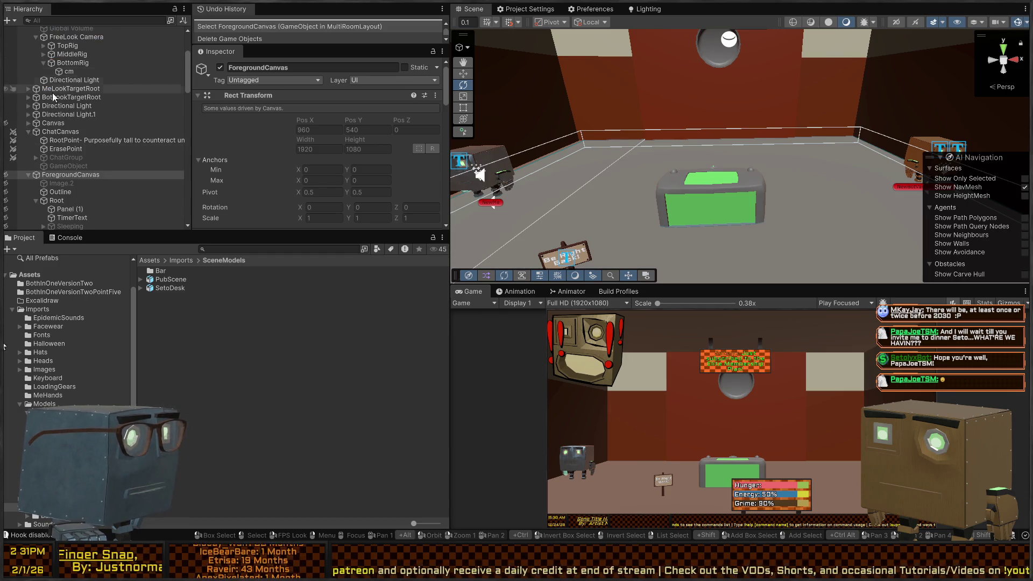
{"action": "left_click", "coordinate": [60, 133]}
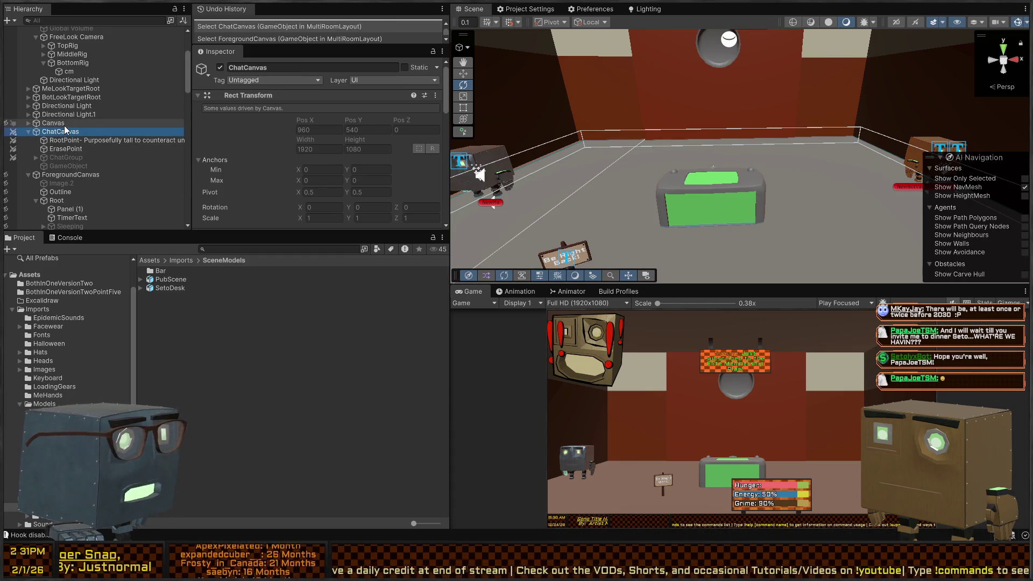
{"action": "mouse_move", "coordinate": [490, 101]}
{"action": "left_mouse_down"}
{"action": "mouse_move", "coordinate": [723, 105]}
{"action": "mouse_move", "coordinate": [700, 97]}
{"action": "mouse_move", "coordinate": [688, 110]}
{"action": "left_mouse_up"}
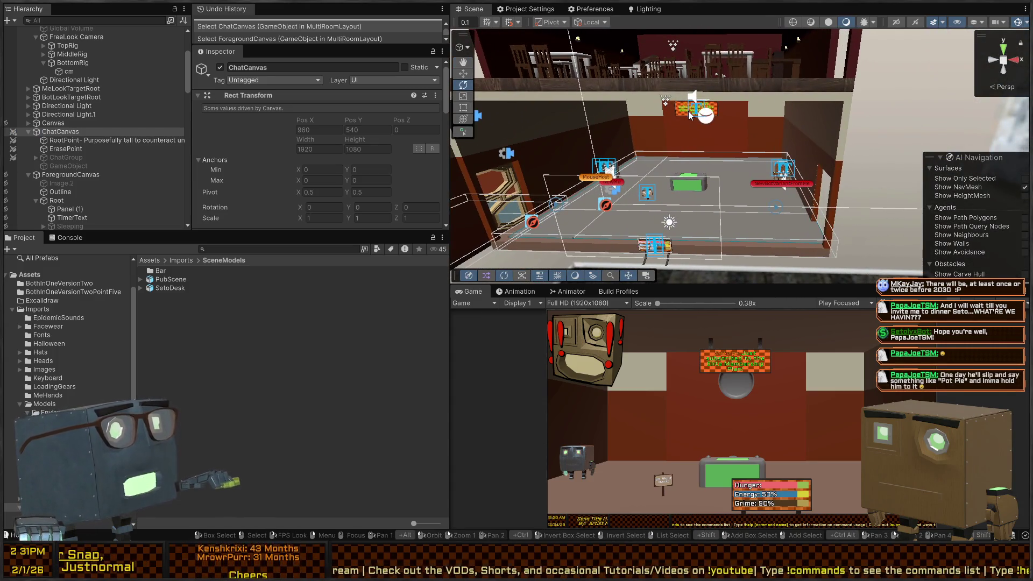
{"action": "left_click_drag", "start_coordinate": [689, 111], "coordinate": [705, 137]}
{"action": "scroll", "coordinate": [291, 124], "scroll_direction": "down", "scroll_amount": 6}
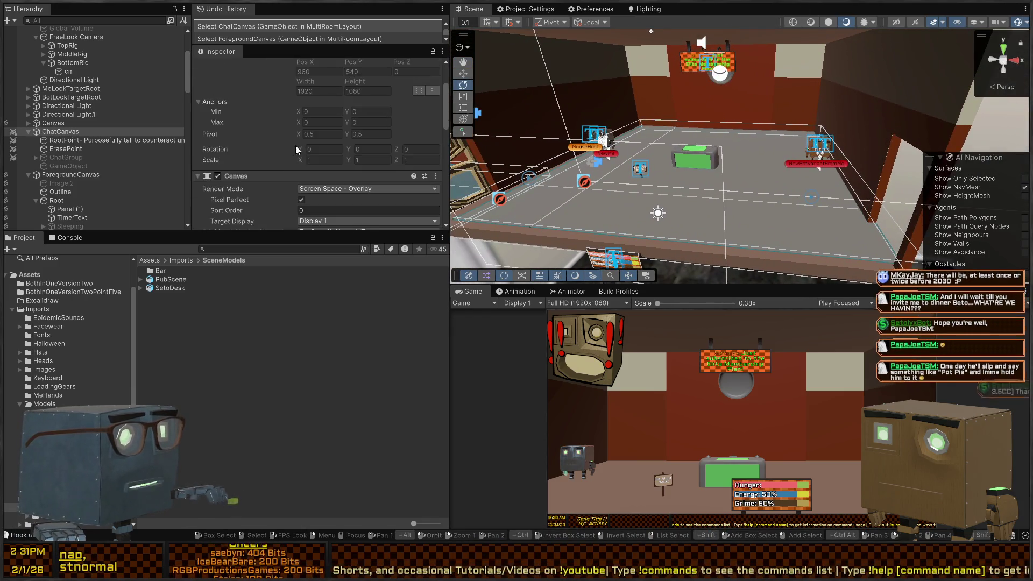
{"action": "left_click", "coordinate": [52, 139]}
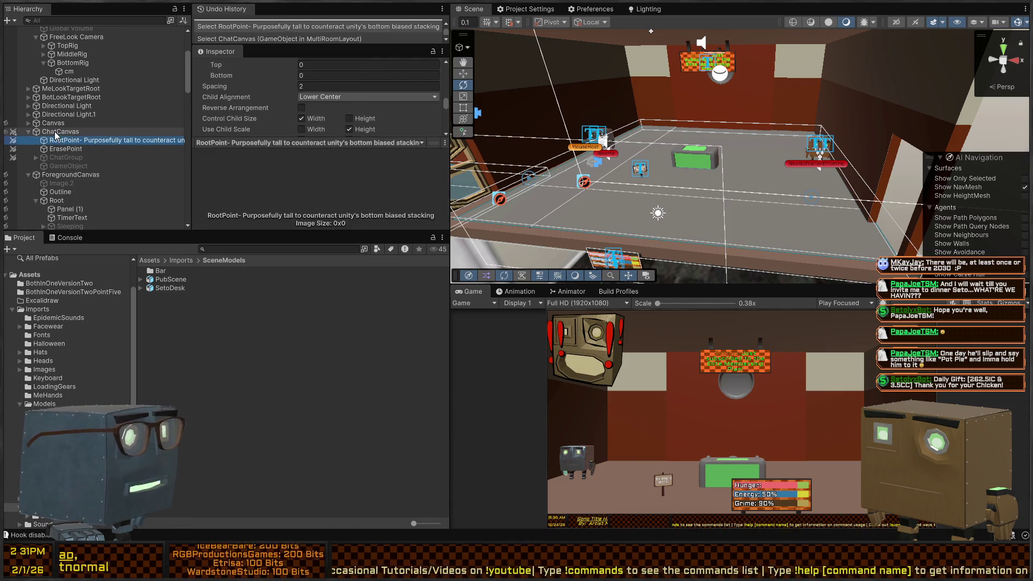
{"action": "left_click", "coordinate": [54, 131]}
{"action": "left_click", "coordinate": [6, 123]}
{"action": "left_click", "coordinate": [63, 123]}
{"action": "left_click", "coordinate": [60, 132]}
{"action": "scroll", "coordinate": [261, 129], "scroll_direction": "down", "scroll_amount": 10}
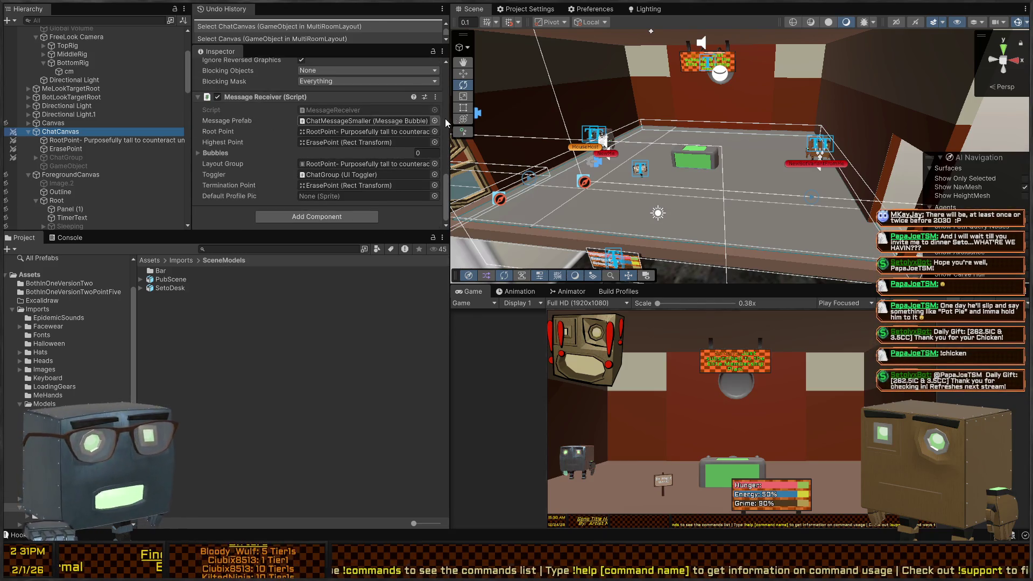
Select the Canvas and toggle the Scene view between 2D and 3D, switching visual effects.
{"action": "left_click", "coordinate": [97, 123]}
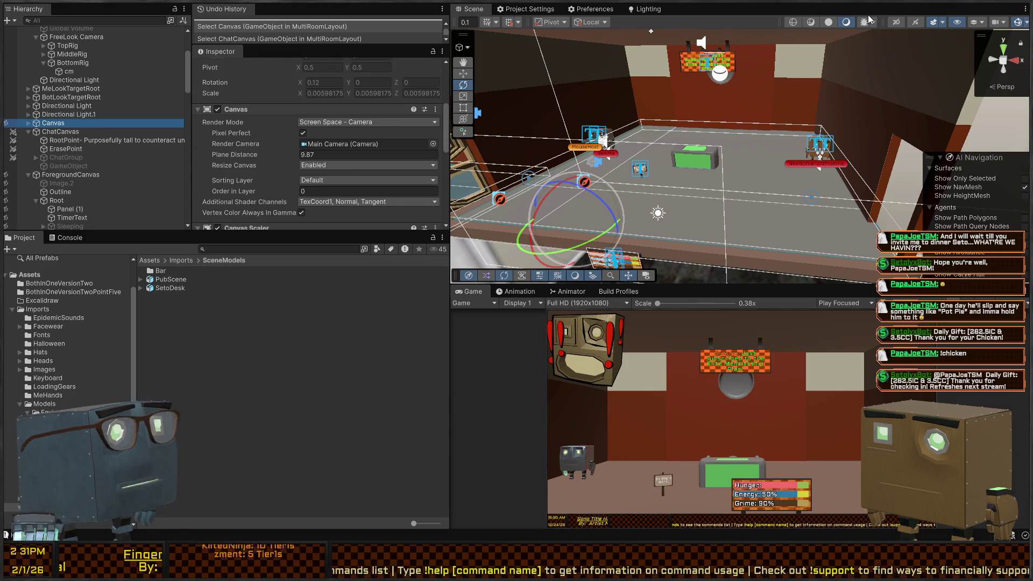
{"action": "left_click", "coordinate": [893, 21]}
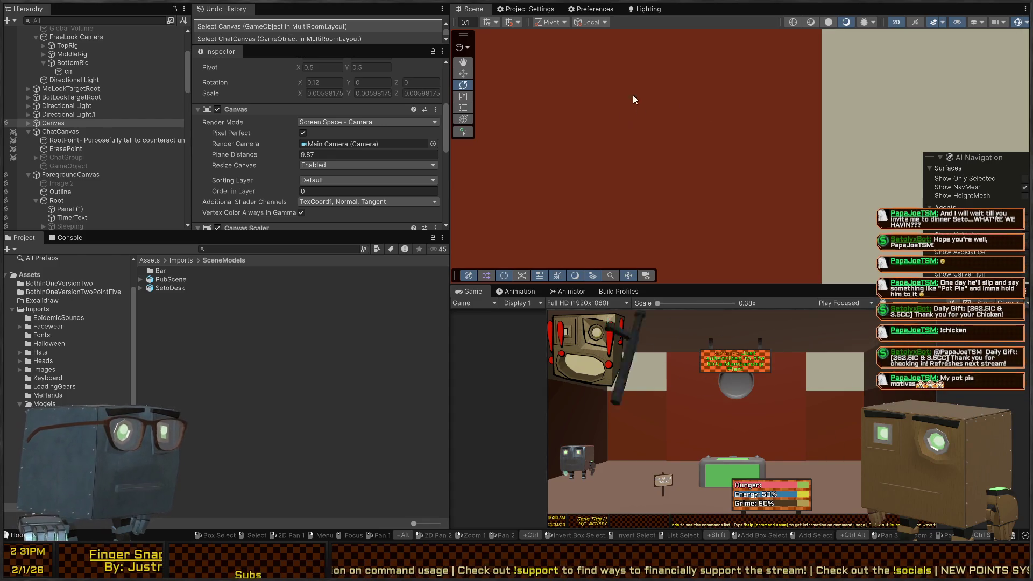
{"action": "left_click", "coordinate": [863, 22]}
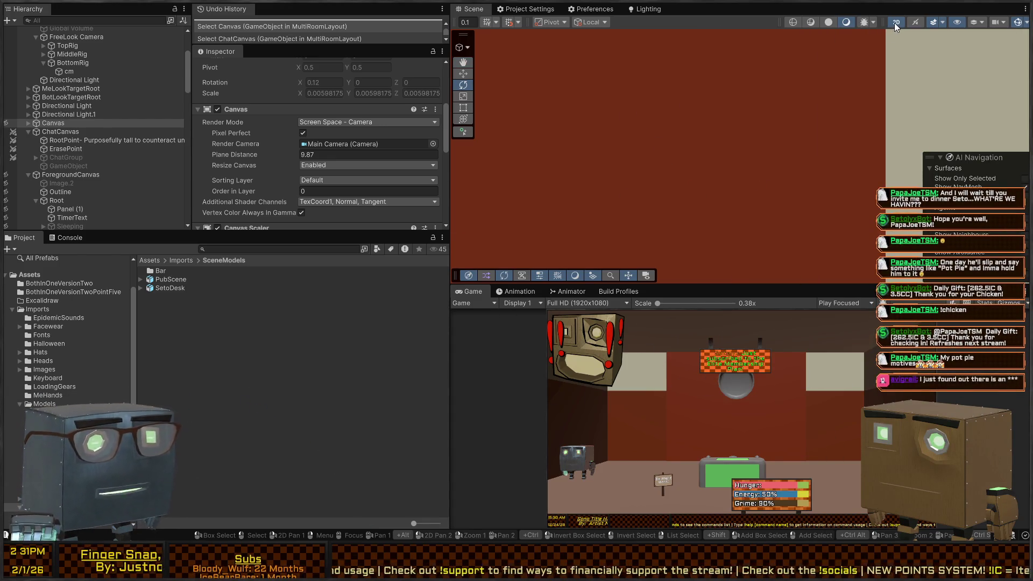
{"action": "left_click", "coordinate": [894, 23]}
{"action": "left_click_drag", "start_coordinate": [751, 116], "coordinate": [845, 97]}
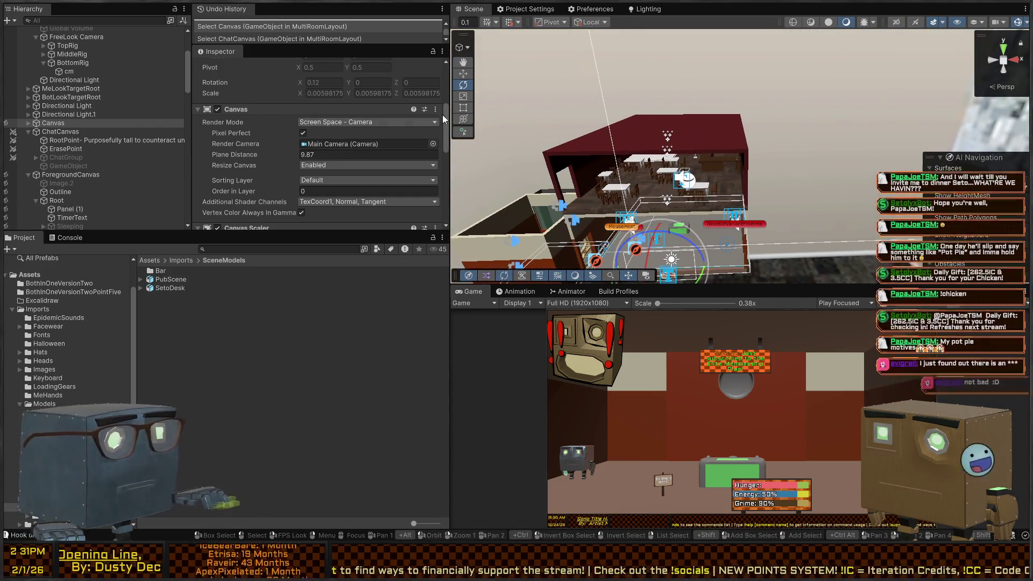
Set the Canvas Render Mode to World Space and move it into the room.
{"action": "left_click", "coordinate": [363, 159]}
{"action": "mouse_move", "coordinate": [809, 167]}
{"action": "left_mouse_down"}
{"action": "mouse_move", "coordinate": [745, 120]}
{"action": "mouse_move", "coordinate": [657, 174]}
{"action": "left_mouse_up"}
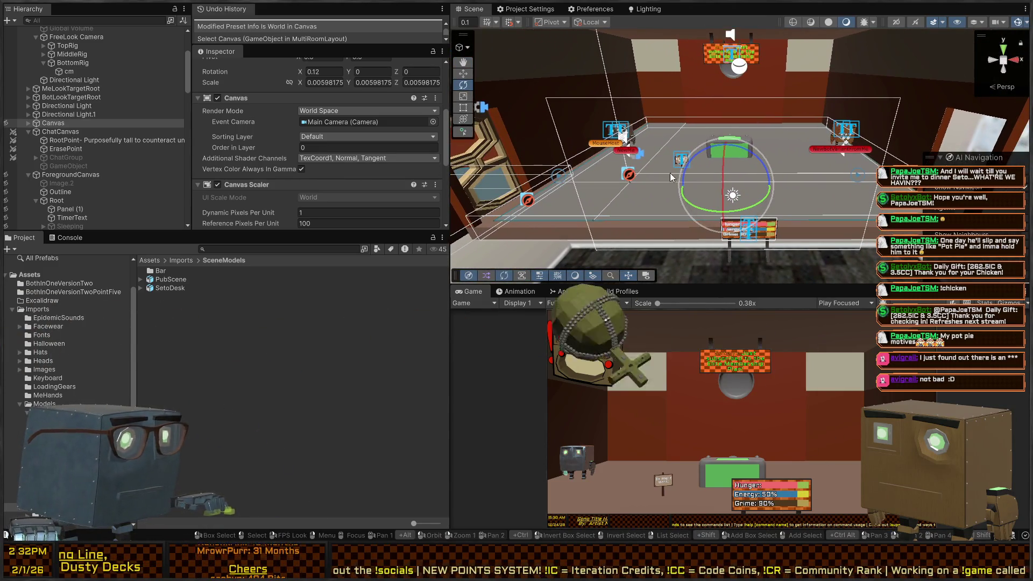
{"action": "key", "text": "w"}
{"action": "key", "text": "f"}
{"action": "left_click_drag", "start_coordinate": [682, 182], "coordinate": [872, 110]}
Undo the Canvas edits and compare its settings with ChatCanvas's Screen Space - Overlay setup.
{"action": "left_click", "coordinate": [25, 123]}
{"action": "left_click", "coordinate": [59, 135]}
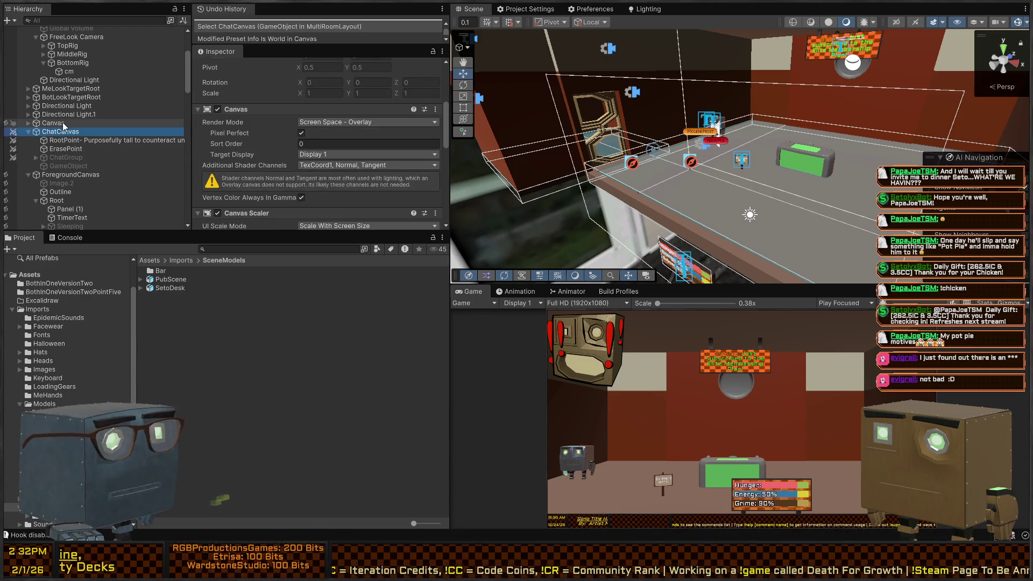
{"action": "key", "text": "ctrl+z"}
{"action": "key", "text": "ctrl+y"}
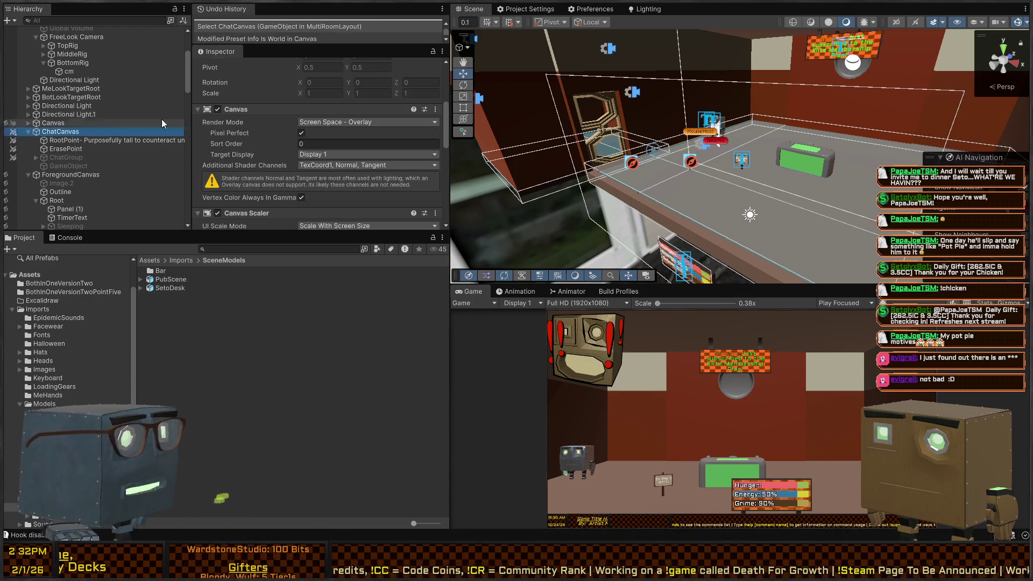
{"action": "left_click", "coordinate": [72, 124]}
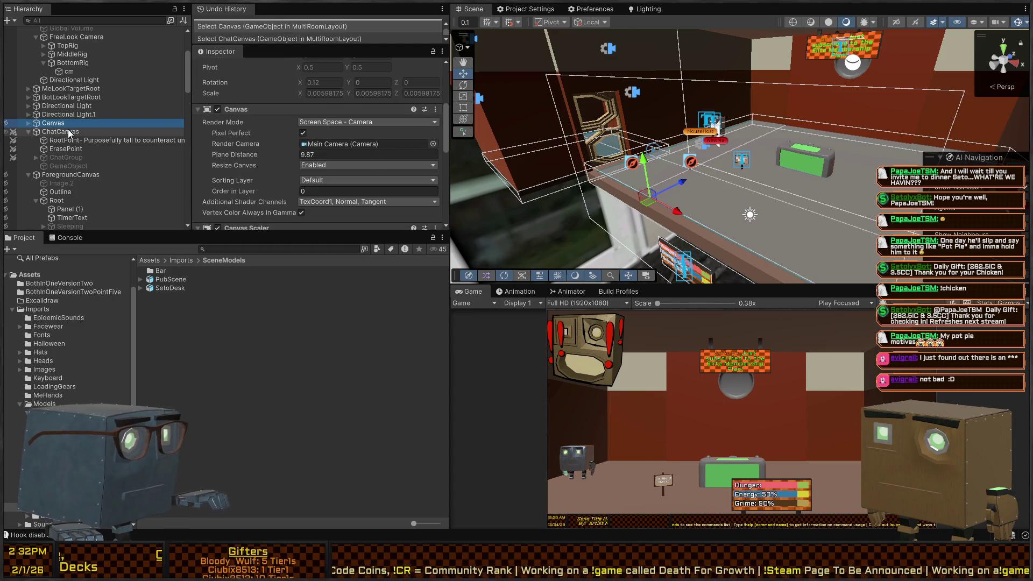
{"action": "left_click", "coordinate": [61, 131]}
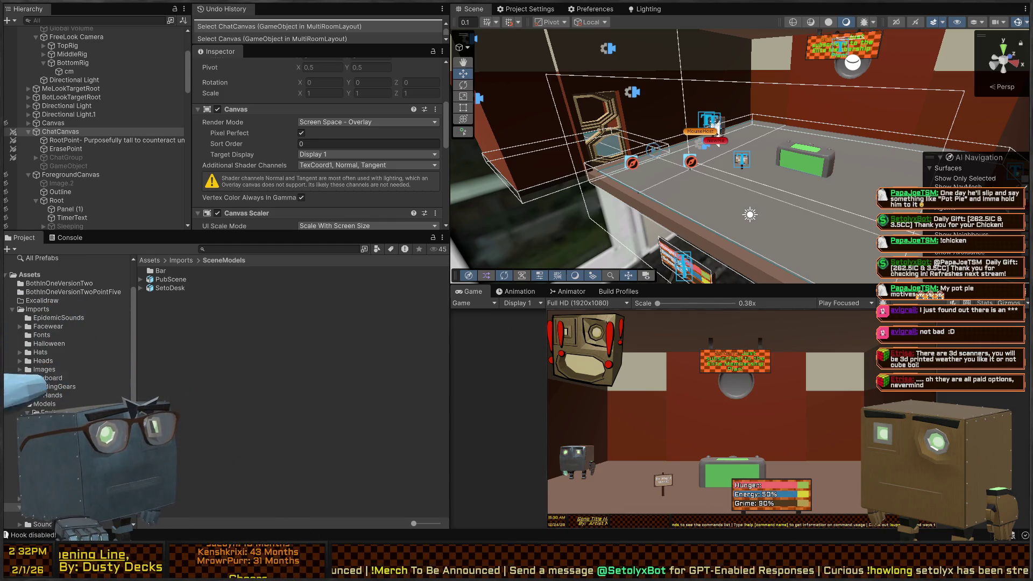
{"action": "mouse_move", "coordinate": [715, 122]}
{"action": "left_mouse_down"}
{"action": "mouse_move", "coordinate": [842, 135]}
{"action": "mouse_move", "coordinate": [781, 146]}
{"action": "left_mouse_up"}
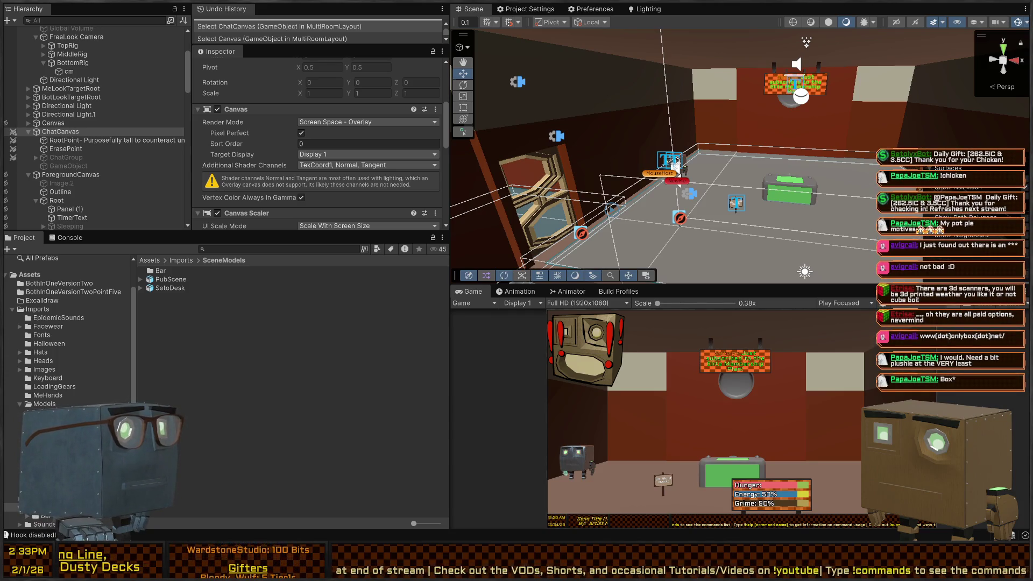
{"action": "mouse_move", "coordinate": [662, 96]}
{"action": "left_mouse_down"}
{"action": "mouse_move", "coordinate": [678, 93]}
{"action": "mouse_move", "coordinate": [555, 116]}
{"action": "mouse_move", "coordinate": [620, 92]}
{"action": "left_mouse_up"}
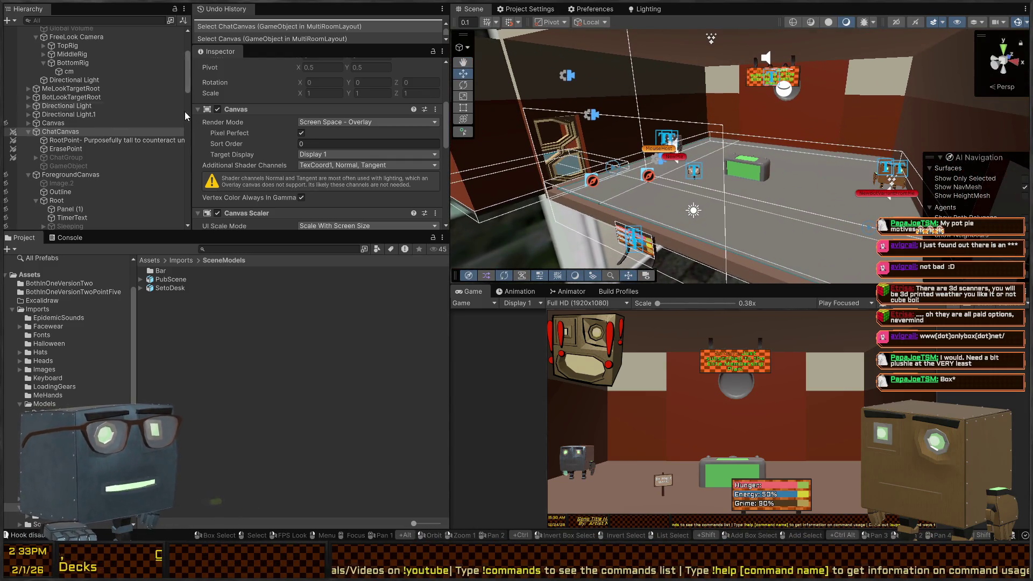
Switch ChatCanvas's Render Mode to World Space.
{"action": "left_click", "coordinate": [94, 140]}
{"action": "left_click", "coordinate": [79, 132]}
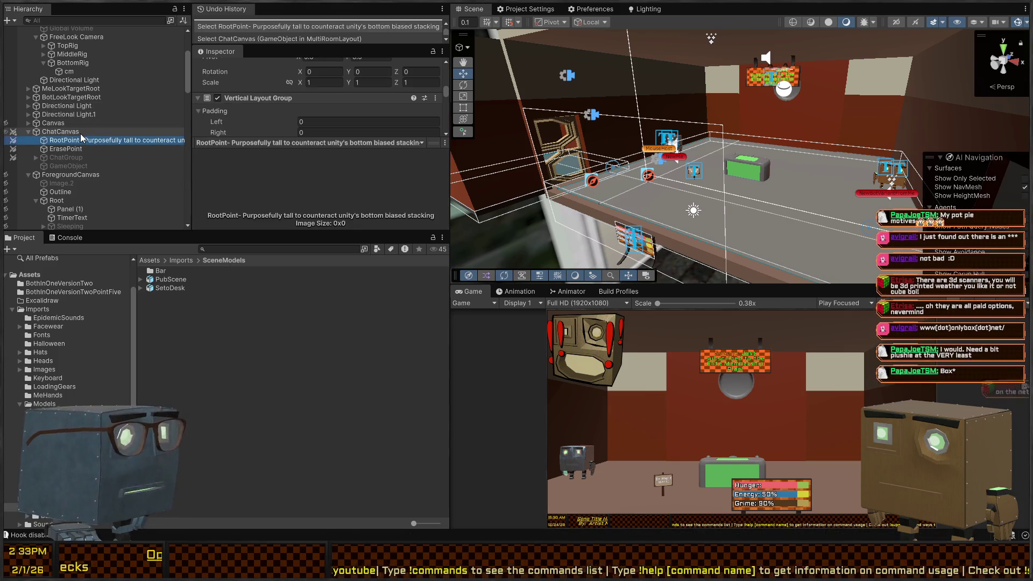
{"action": "mouse_move", "coordinate": [546, 101]}
{"action": "left_mouse_down"}
{"action": "mouse_move", "coordinate": [699, 97]}
{"action": "mouse_move", "coordinate": [737, 113]}
{"action": "left_mouse_up"}
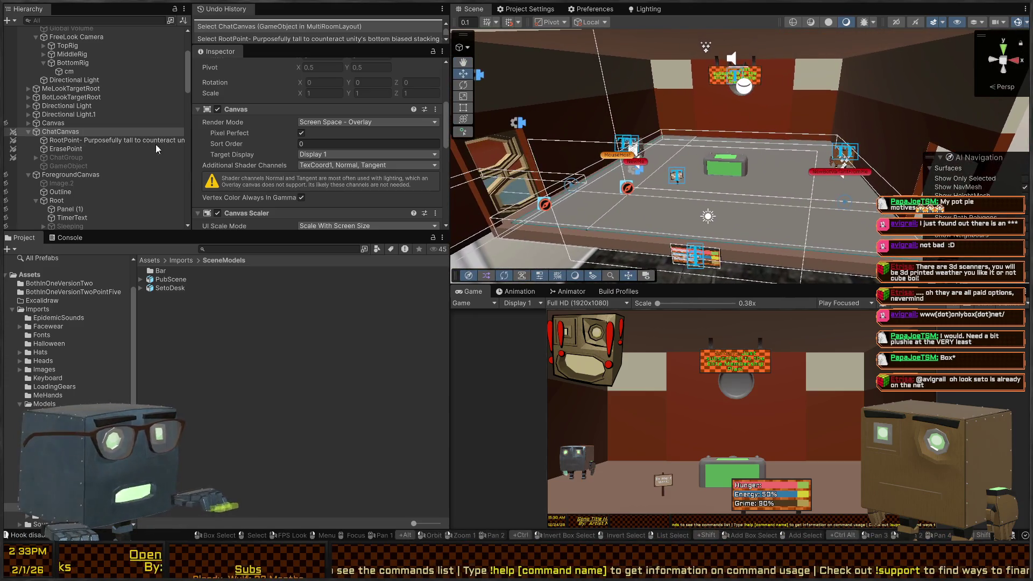
{"action": "left_click", "coordinate": [323, 121]}
{"action": "left_click", "coordinate": [338, 155]}
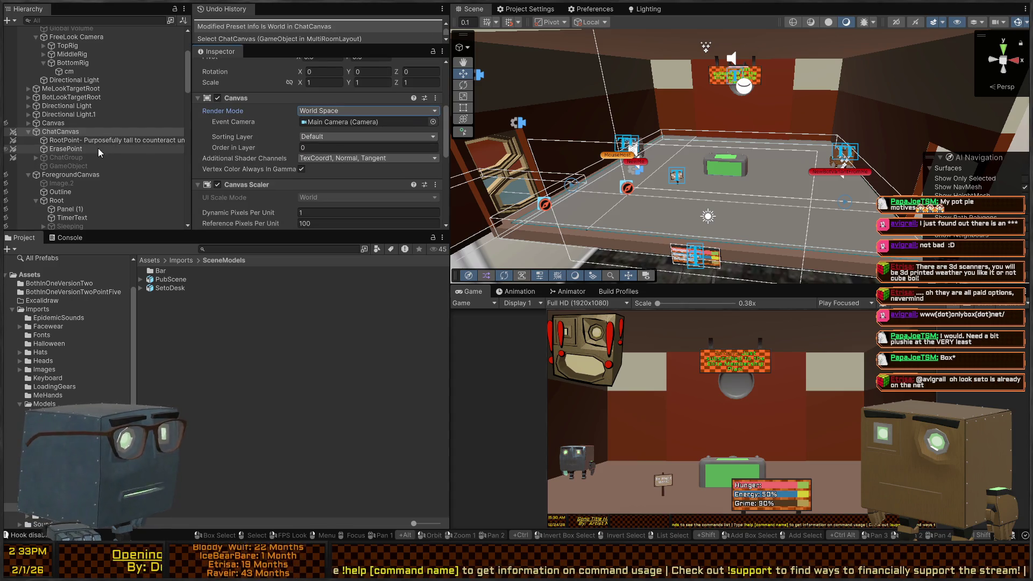
Hide the Canvas in the Scene view and browse ChatCanvas's children, ending on ChatCanvas.
{"action": "left_click", "coordinate": [11, 124]}
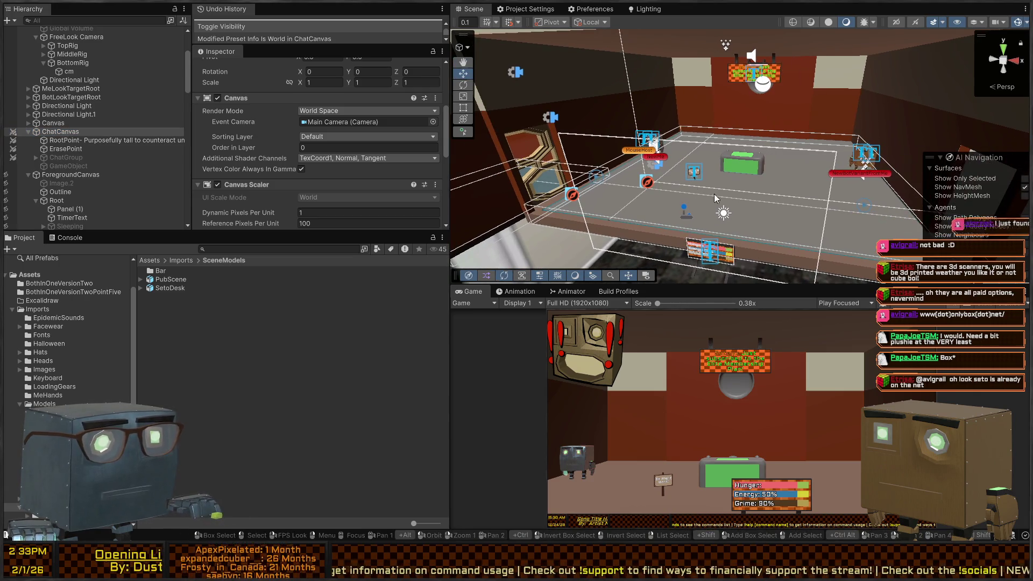
{"action": "left_click", "coordinate": [117, 141]}
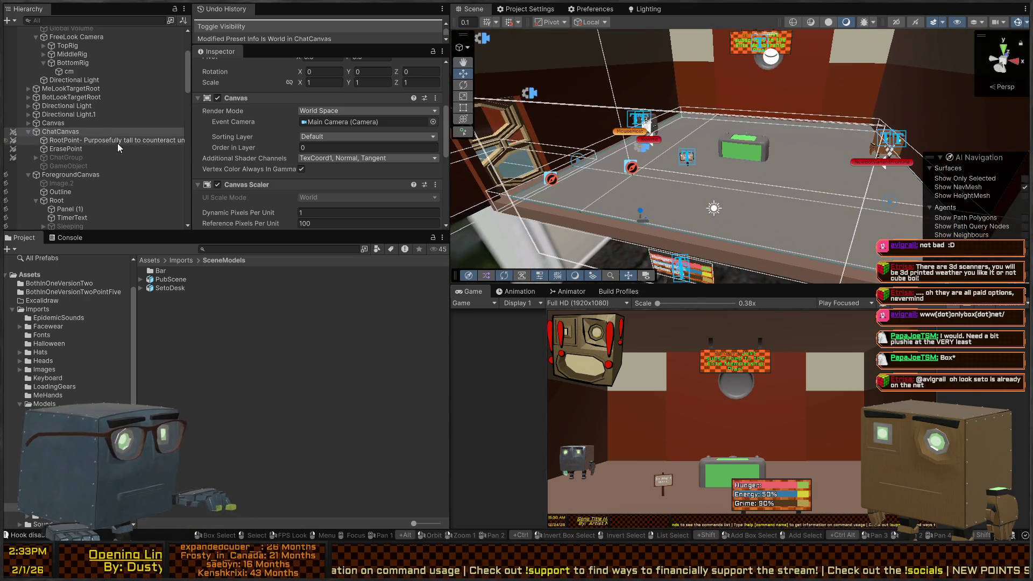
{"action": "left_click", "coordinate": [62, 150]}
{"action": "left_click", "coordinate": [56, 157]}
{"action": "left_click", "coordinate": [64, 148]}
{"action": "left_click", "coordinate": [65, 140]}
{"action": "left_click", "coordinate": [60, 131]}
Set handles to Center and Global and frame ChatCanvas close up.
{"action": "mouse_move", "coordinate": [644, 202]}
{"action": "left_mouse_down"}
{"action": "mouse_move", "coordinate": [715, 196]}
{"action": "mouse_move", "coordinate": [703, 175]}
{"action": "mouse_move", "coordinate": [774, 172]}
{"action": "mouse_move", "coordinate": [672, 172]}
{"action": "mouse_move", "coordinate": [826, 134]}
{"action": "left_mouse_up"}
{"action": "key", "text": "z"}
{"action": "key", "text": "x"}
{"action": "key", "text": "f"}
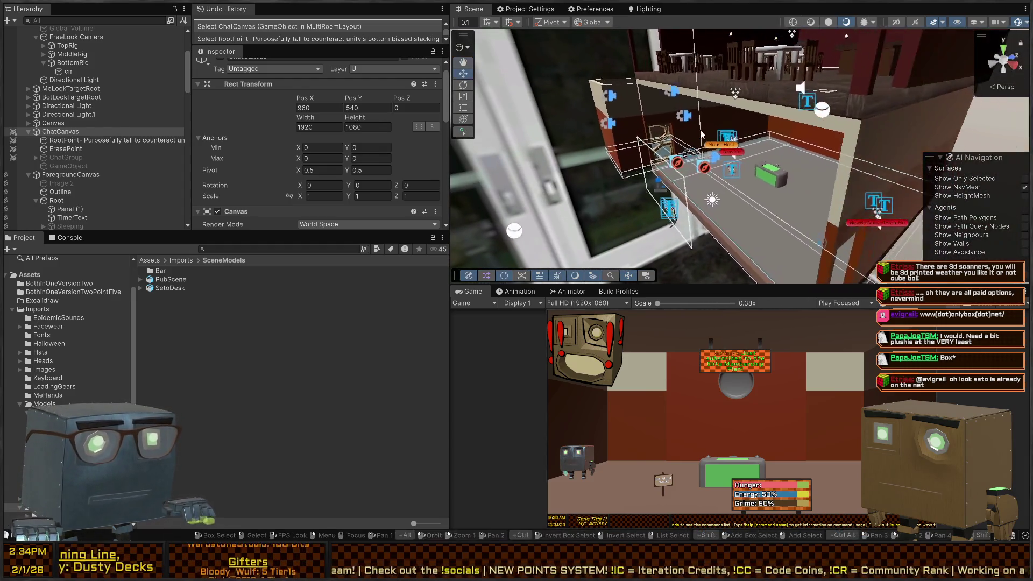
{"action": "left_click_drag", "start_coordinate": [712, 156], "coordinate": [736, 177]}
Set ChatCanvas scale to 0.01 on every axis and its Pos X to 0.
{"action": "key", "text": "f"}
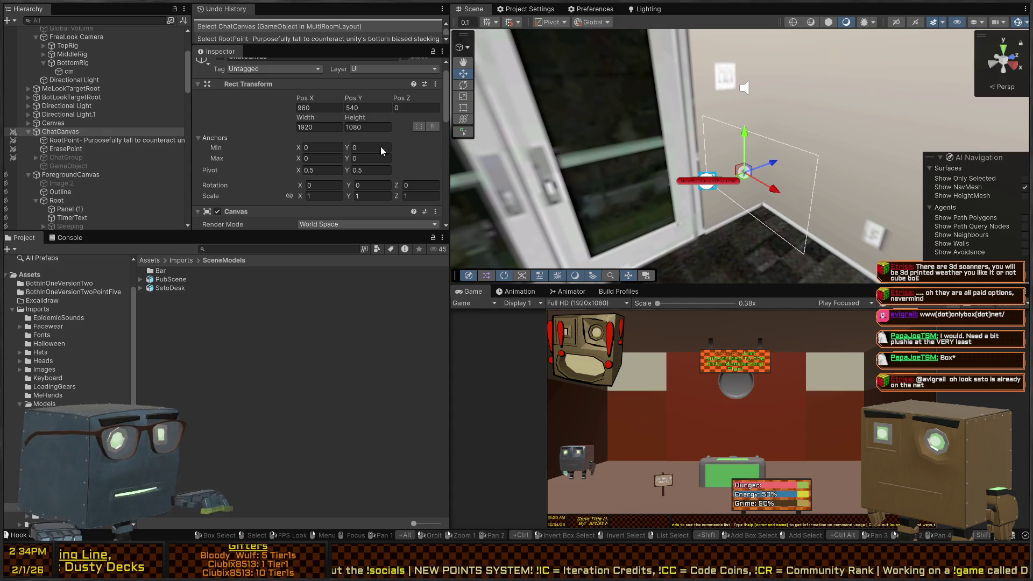
{"action": "scroll", "coordinate": [240, 148], "scroll_direction": "down", "scroll_amount": 3}
{"action": "scroll", "coordinate": [286, 138], "scroll_direction": "up", "scroll_amount": 3}
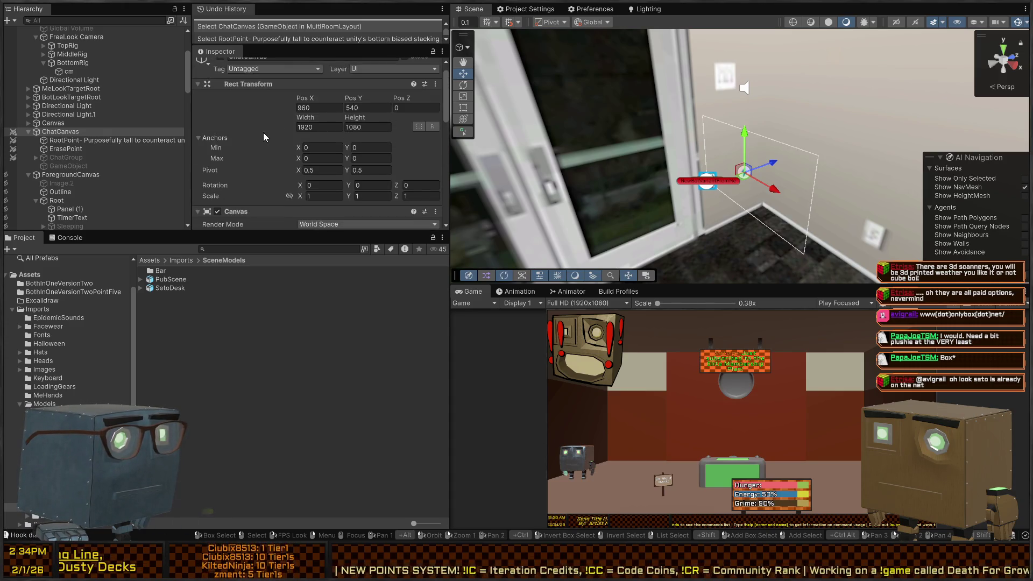
{"action": "scroll", "coordinate": [249, 134], "scroll_direction": "down", "scroll_amount": 3}
{"action": "scroll", "coordinate": [251, 136], "scroll_direction": "up", "scroll_amount": 3}
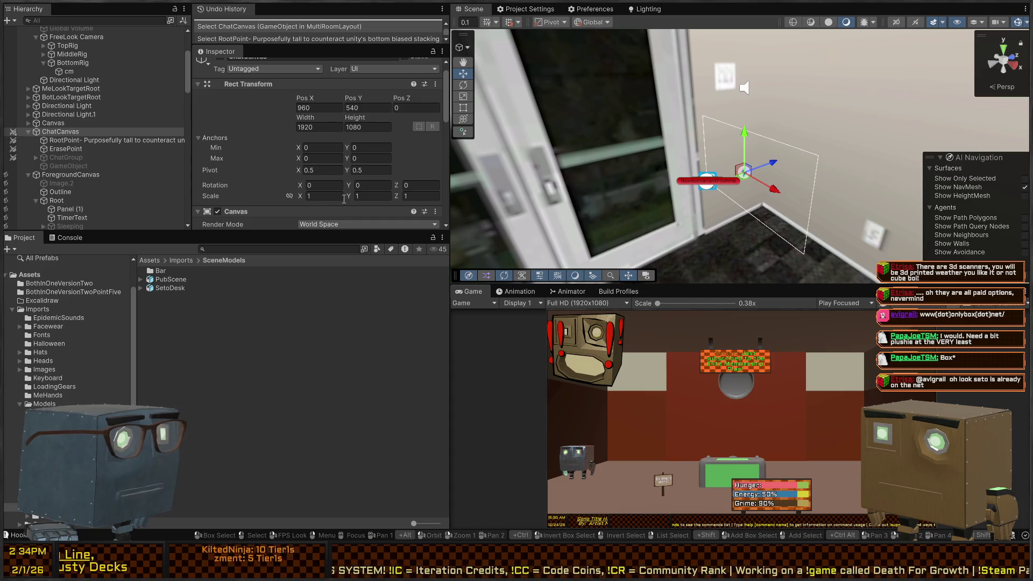
{"action": "type", "text": ".0"}
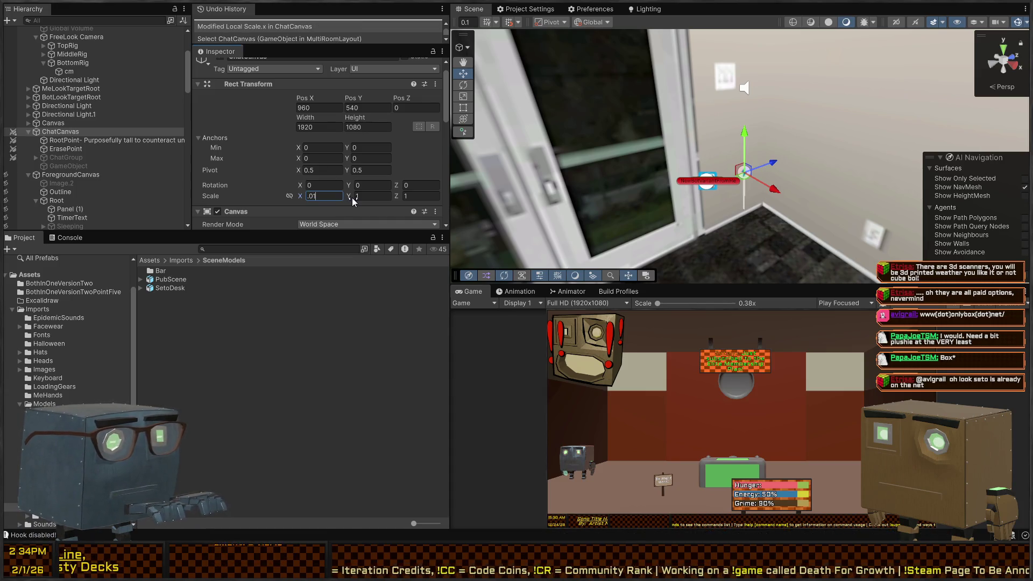
{"action": "type", "text": ".01"}
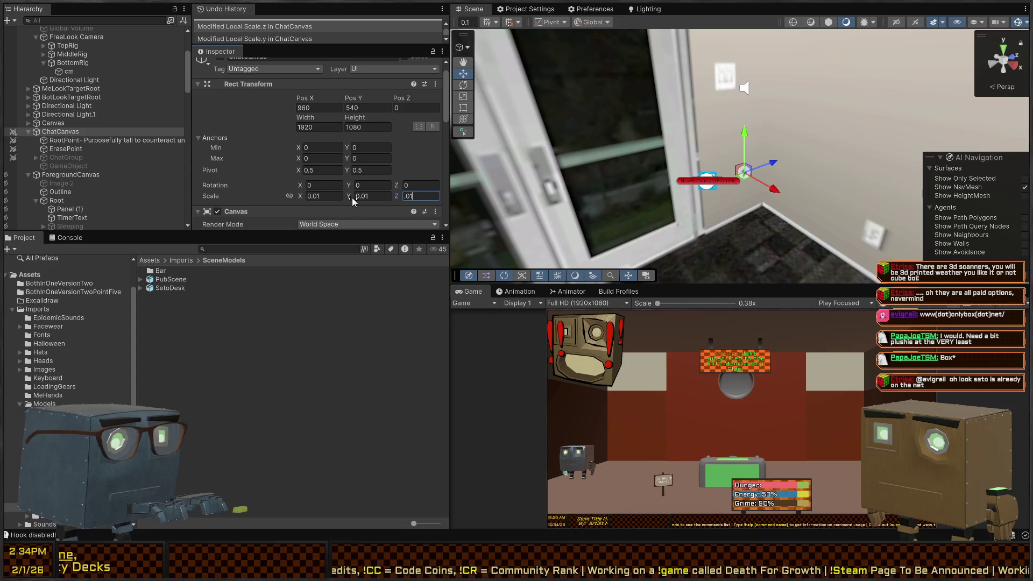
{"action": "scroll", "coordinate": [269, 121], "scroll_direction": "down", "scroll_amount": 4}
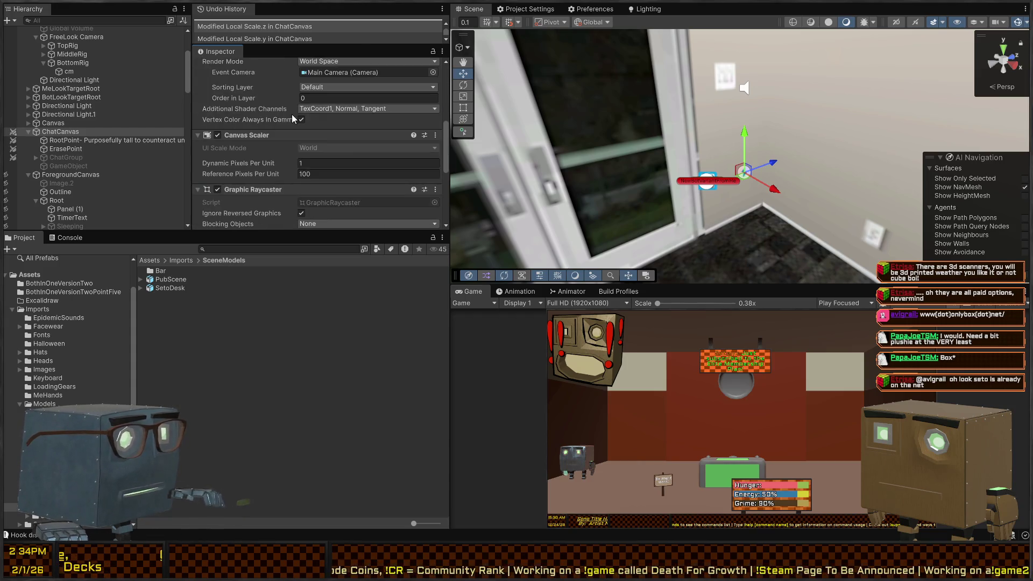
{"action": "scroll", "coordinate": [285, 123], "scroll_direction": "up", "scroll_amount": 4}
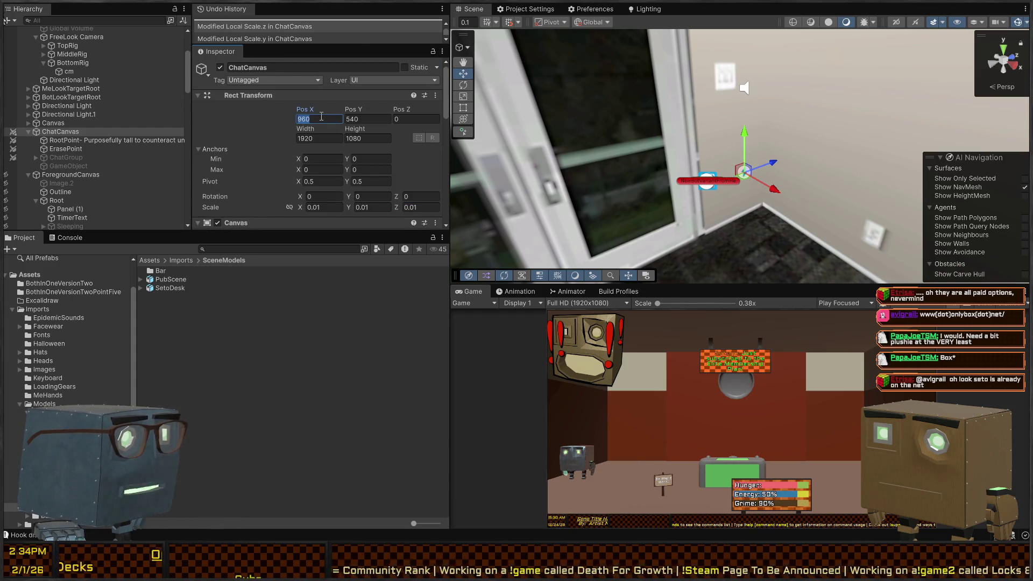
{"action": "type", "text": "0"}
{"action": "key", "text": "Tab"}
{"action": "type", "text": "0"}
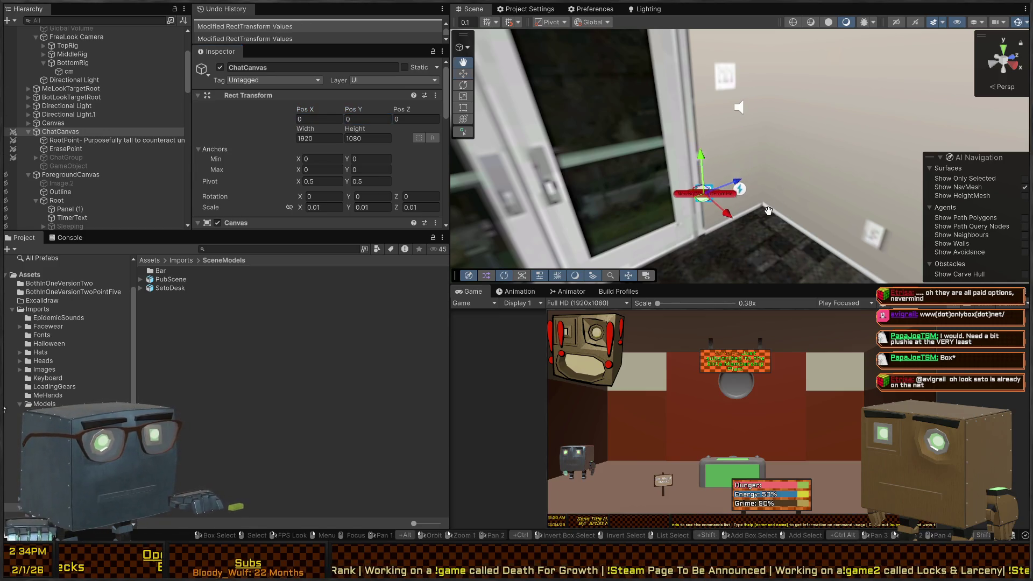
Drag ChatCanvas up and deeper into the room, ending at 2.17, 3, 8.55.
{"action": "mouse_move", "coordinate": [710, 205]}
{"action": "left_mouse_down"}
{"action": "mouse_move", "coordinate": [841, 161]}
{"action": "mouse_move", "coordinate": [877, 186]}
{"action": "left_mouse_up"}
{"action": "mouse_move", "coordinate": [652, 200]}
{"action": "left_mouse_down"}
{"action": "mouse_move", "coordinate": [698, 164]}
{"action": "mouse_move", "coordinate": [698, 66]}
{"action": "left_mouse_up"}
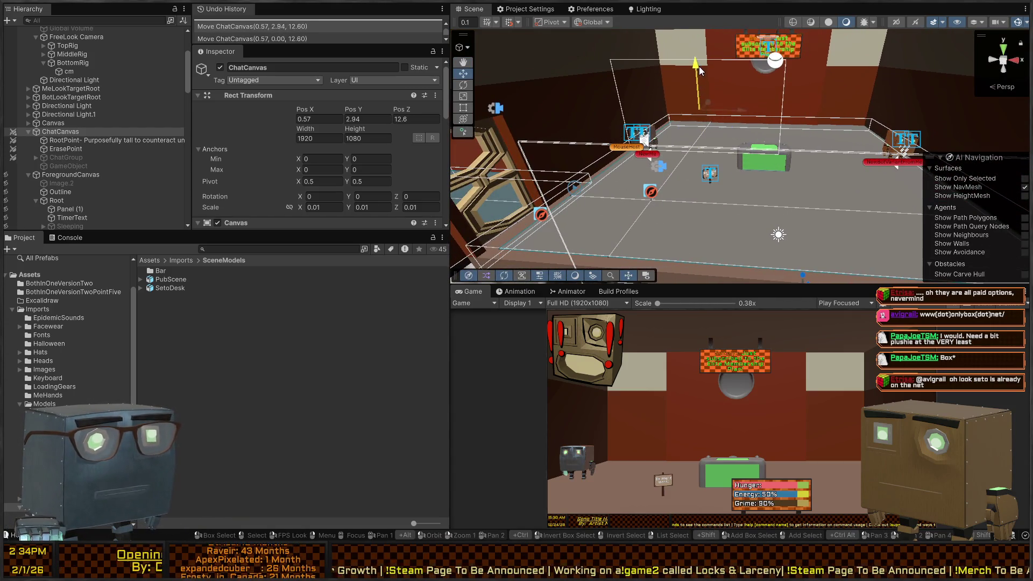
{"action": "mouse_move", "coordinate": [649, 136]}
{"action": "left_mouse_down"}
{"action": "mouse_move", "coordinate": [655, 166]}
{"action": "mouse_move", "coordinate": [644, 162]}
{"action": "left_mouse_up"}
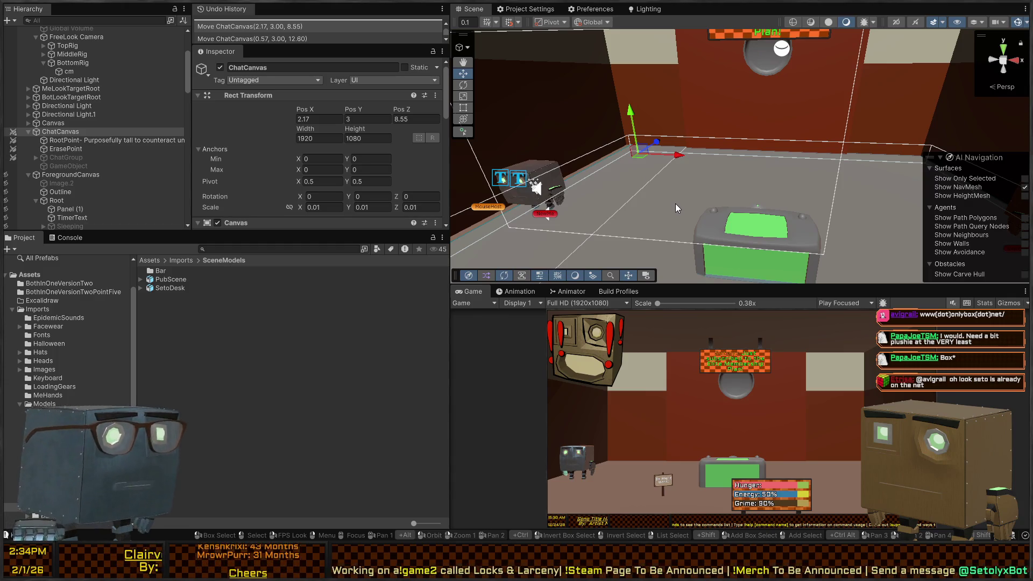
{"action": "mouse_move", "coordinate": [679, 202]}
{"action": "left_mouse_down"}
{"action": "mouse_move", "coordinate": [745, 127]}
{"action": "mouse_move", "coordinate": [675, 119]}
{"action": "mouse_move", "coordinate": [742, 95]}
{"action": "left_mouse_up"}
{"action": "key", "text": "s"}
Select the reflection probe and toggle it inactive and active again.
{"action": "left_click", "coordinate": [737, 103]}
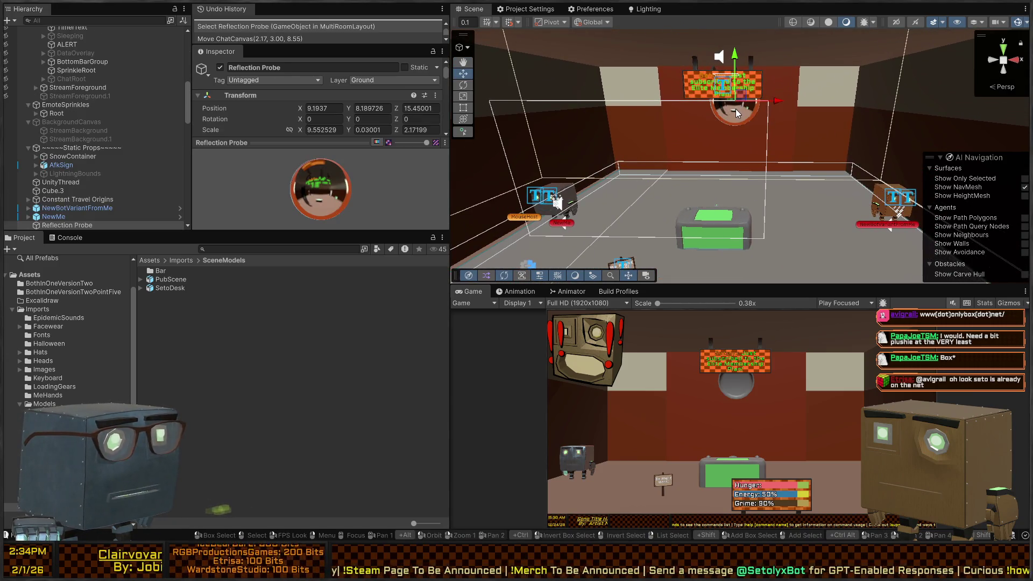
{"action": "key", "text": "alt+shift+a"}
{"action": "key", "text": "alt+shift+a"}
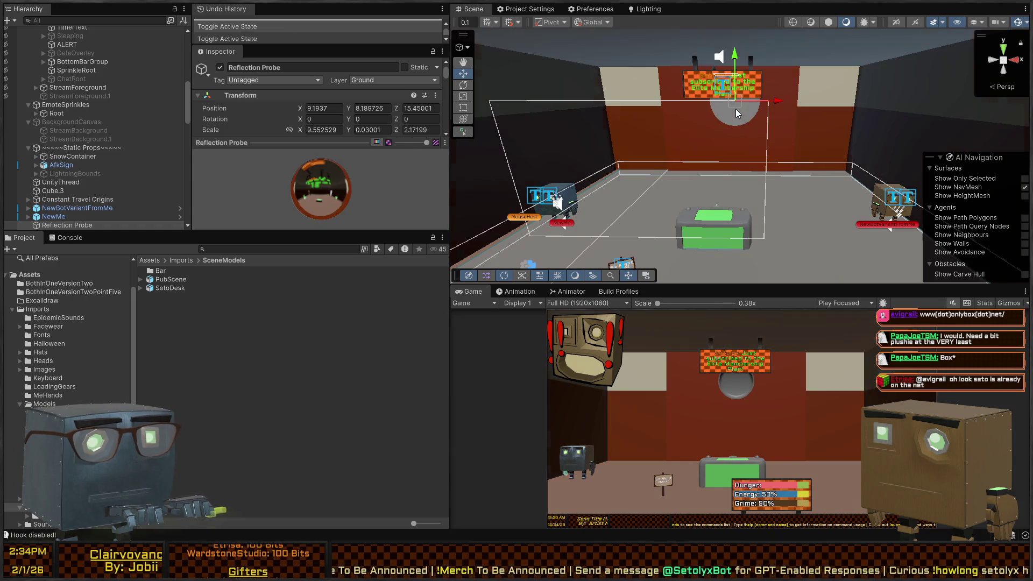
{"action": "key", "text": "alt+shift+a"}
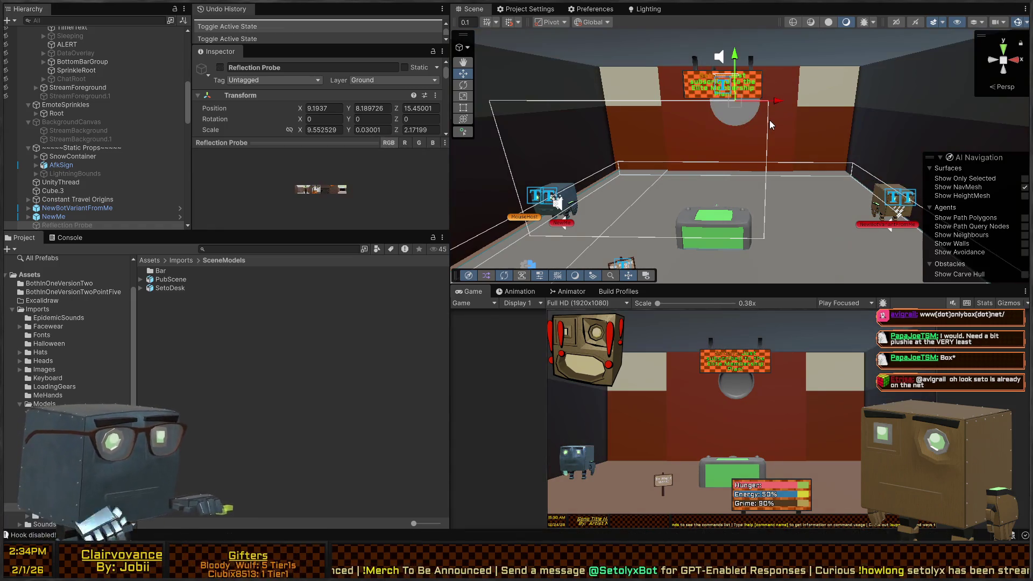
{"action": "key", "text": "alt+shift+a"}
Delete the AfkSign wall sign from the Static Props group.
{"action": "key", "text": "w"}
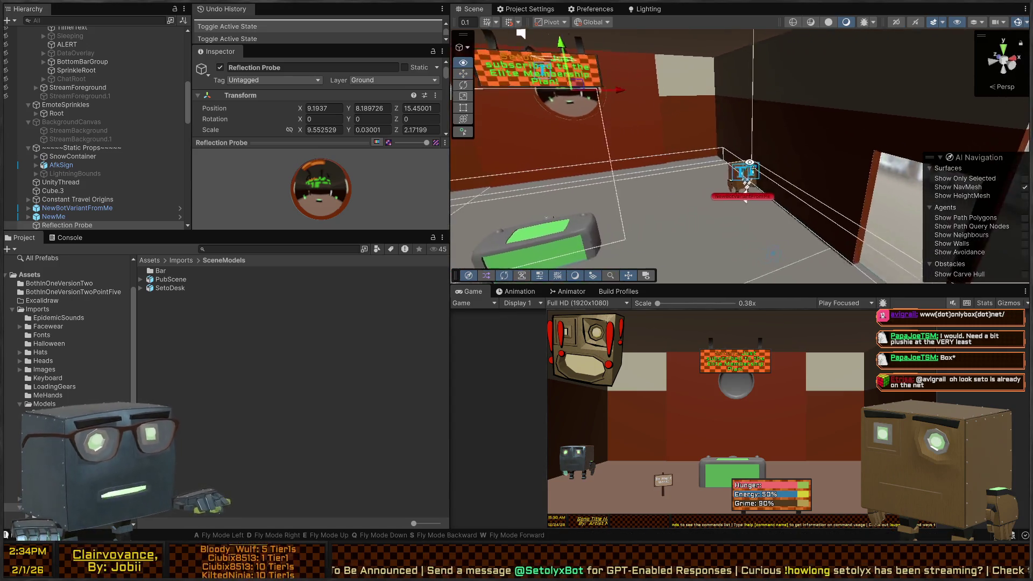
{"action": "key", "text": "w"}
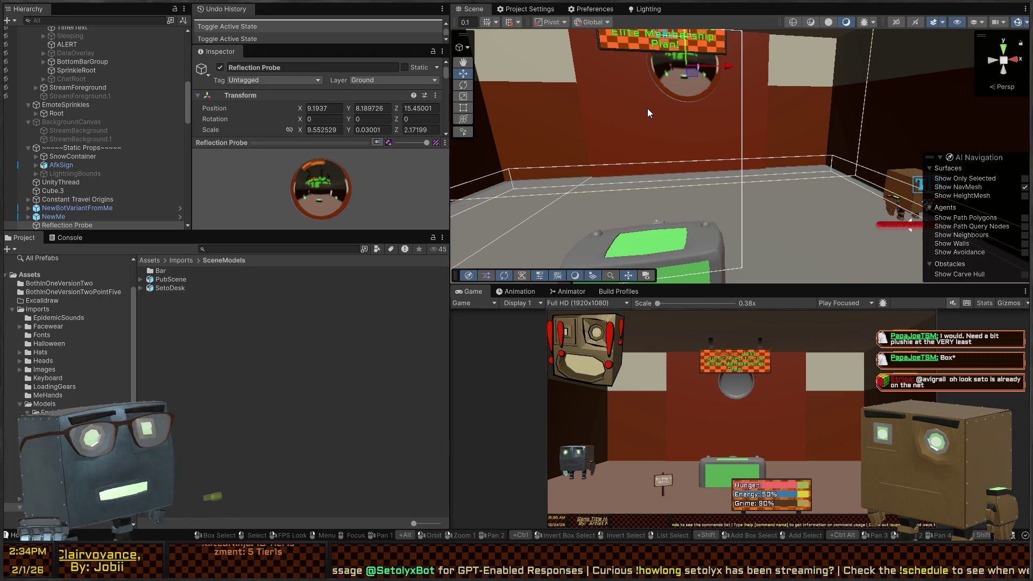
{"action": "key", "text": "s"}
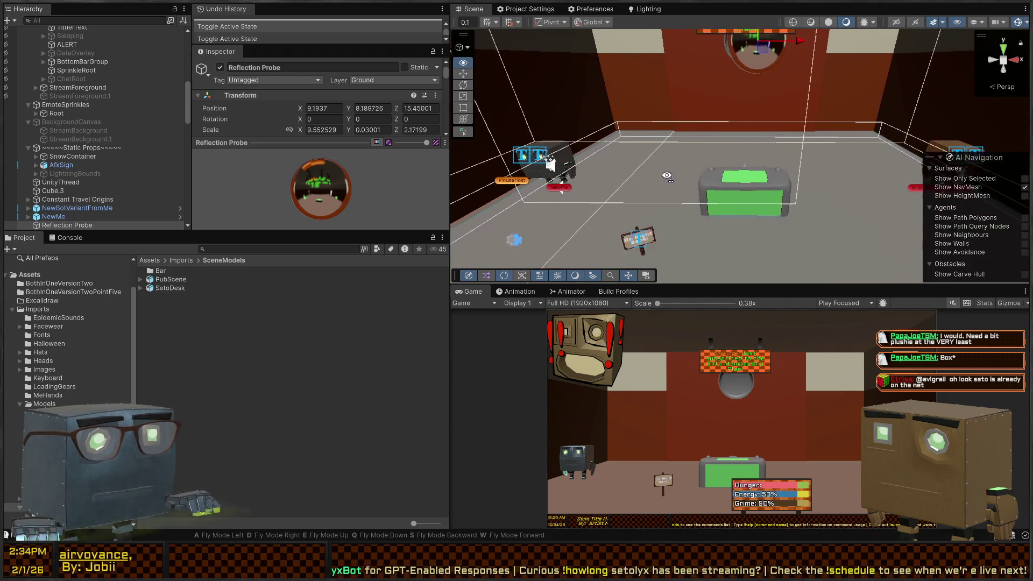
{"action": "left_click", "coordinate": [642, 224]}
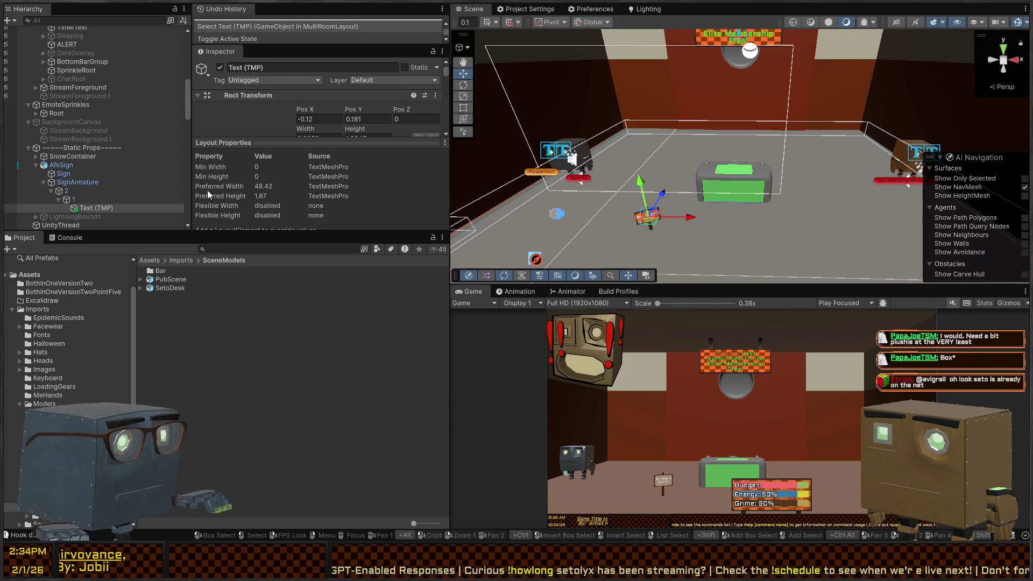
{"action": "left_click", "coordinate": [64, 165]}
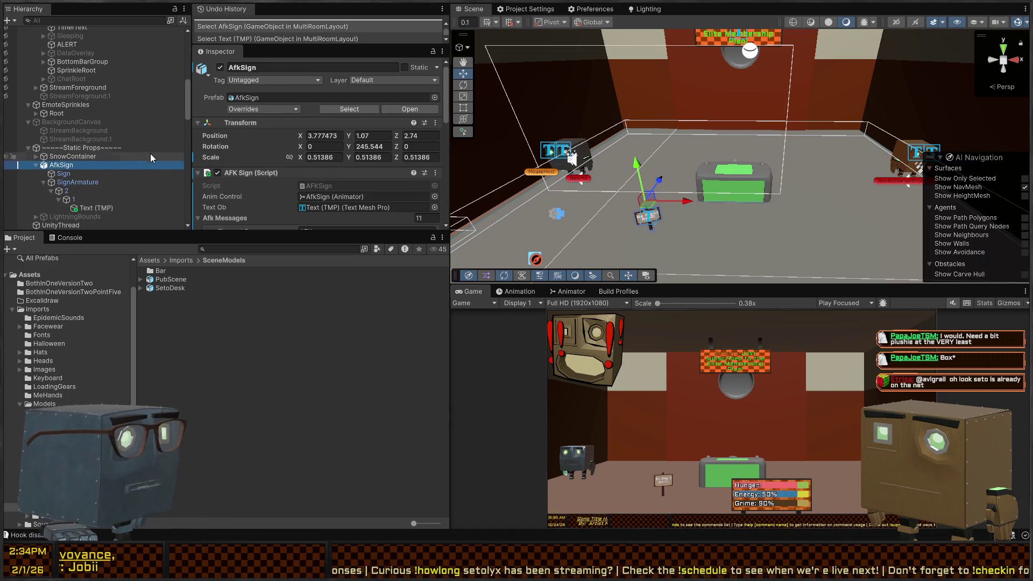
{"action": "key", "text": "Delete"}
{"action": "left_click", "coordinate": [75, 148]}
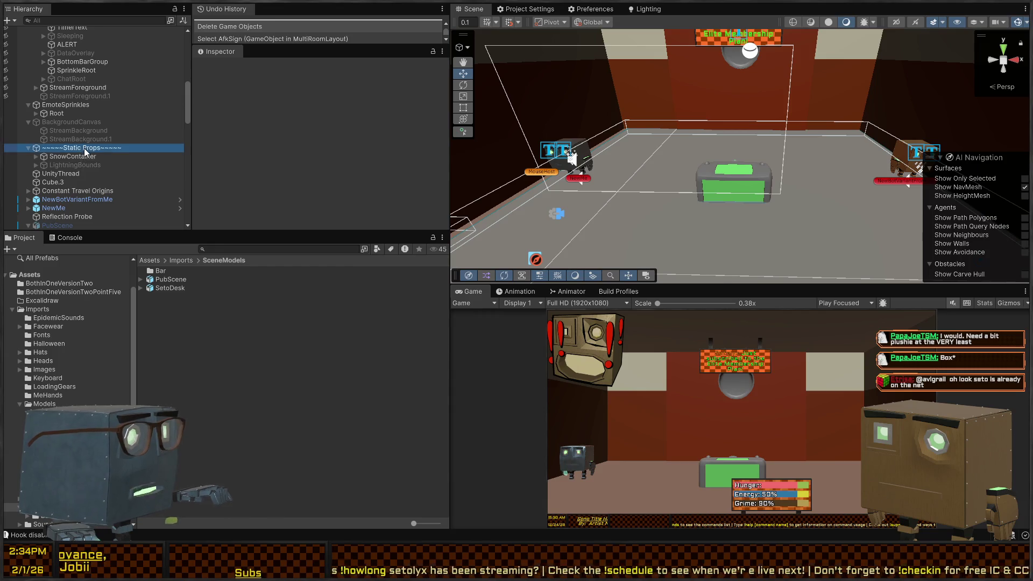
{"action": "left_click", "coordinate": [60, 160]}
{"action": "mouse_move", "coordinate": [625, 160]}
{"action": "left_mouse_down"}
{"action": "mouse_move", "coordinate": [633, 106]}
{"action": "mouse_move", "coordinate": [653, 235]}
{"action": "left_mouse_up"}
Delete BotStatScreenRoot, the parent of the bot stats screen in the room.
{"action": "left_click", "coordinate": [653, 235]}
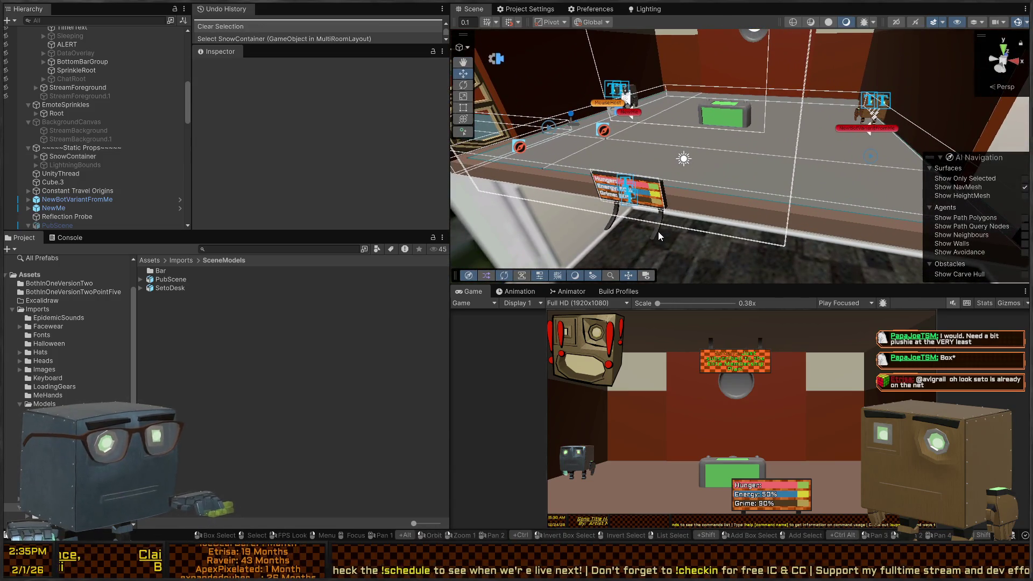
{"action": "left_click", "coordinate": [659, 235]}
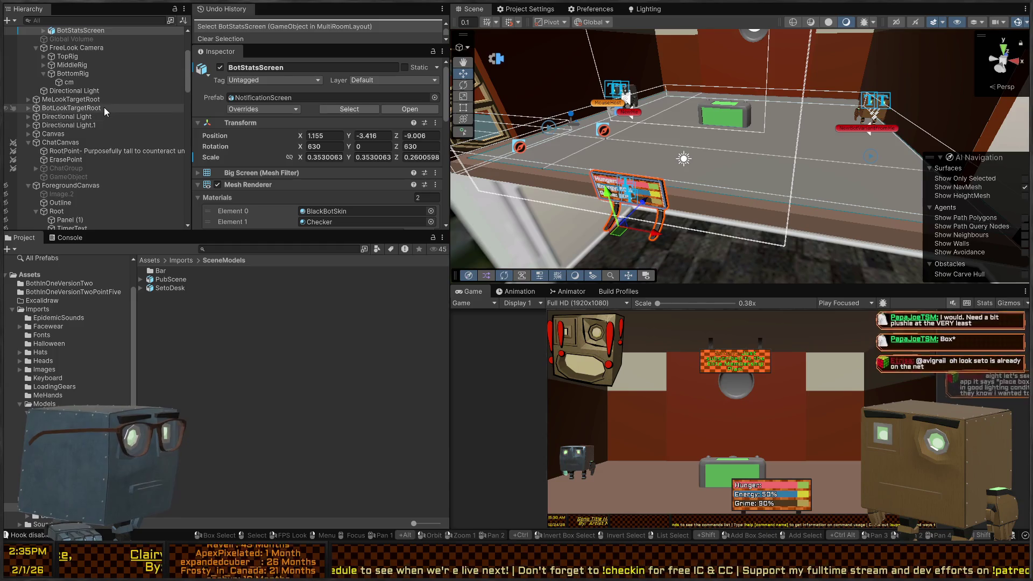
{"action": "left_click", "coordinate": [90, 86]}
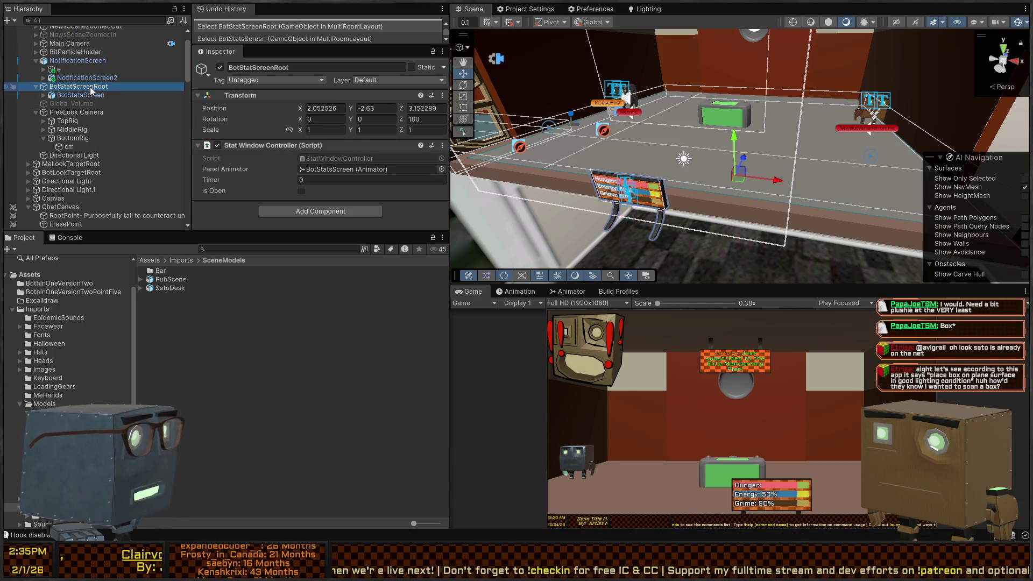
{"action": "key", "text": "Delete"}
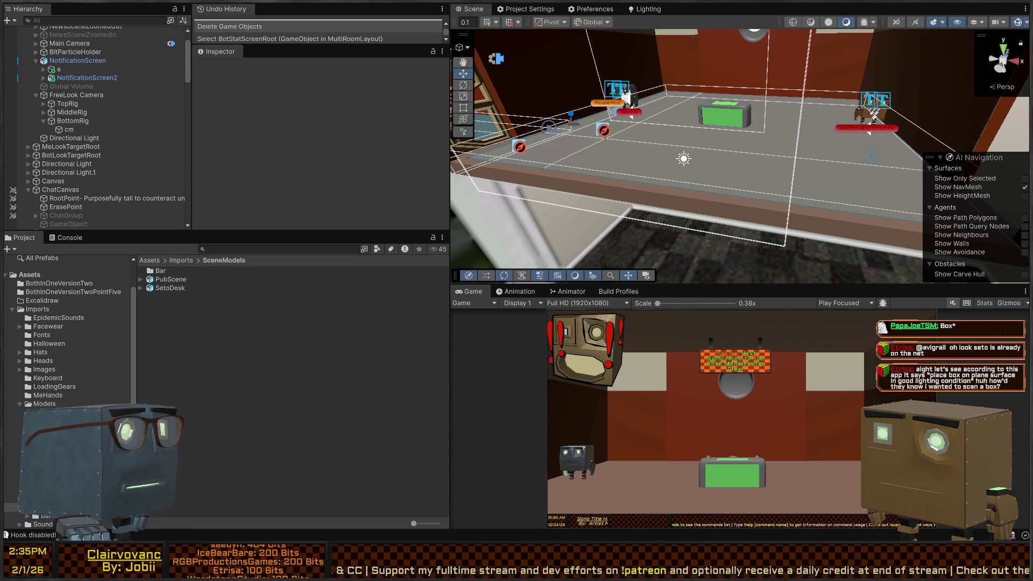
{"action": "mouse_move", "coordinate": [625, 96]}
{"action": "left_mouse_down"}
{"action": "mouse_move", "coordinate": [745, 130]}
{"action": "mouse_move", "coordinate": [470, 134]}
{"action": "left_mouse_up"}
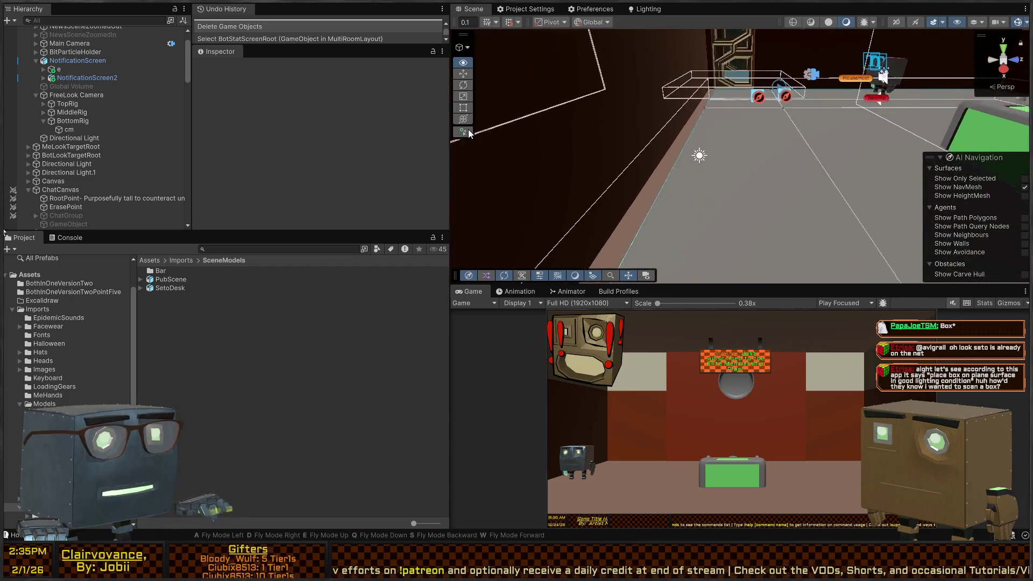
Select and frame the Directional Light, then toggle it off and on.
{"action": "left_click", "coordinate": [696, 197]}
{"action": "key", "text": "f"}
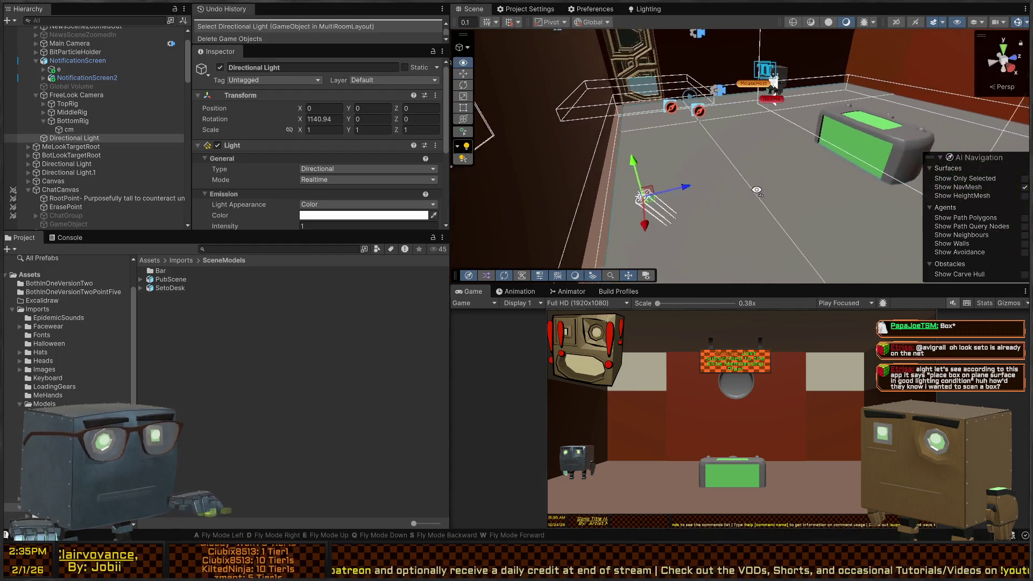
{"action": "key", "text": "alt+shift+a"}
{"action": "key", "text": "alt+shift+a"}
{"action": "key", "text": "alt+shift+a"}
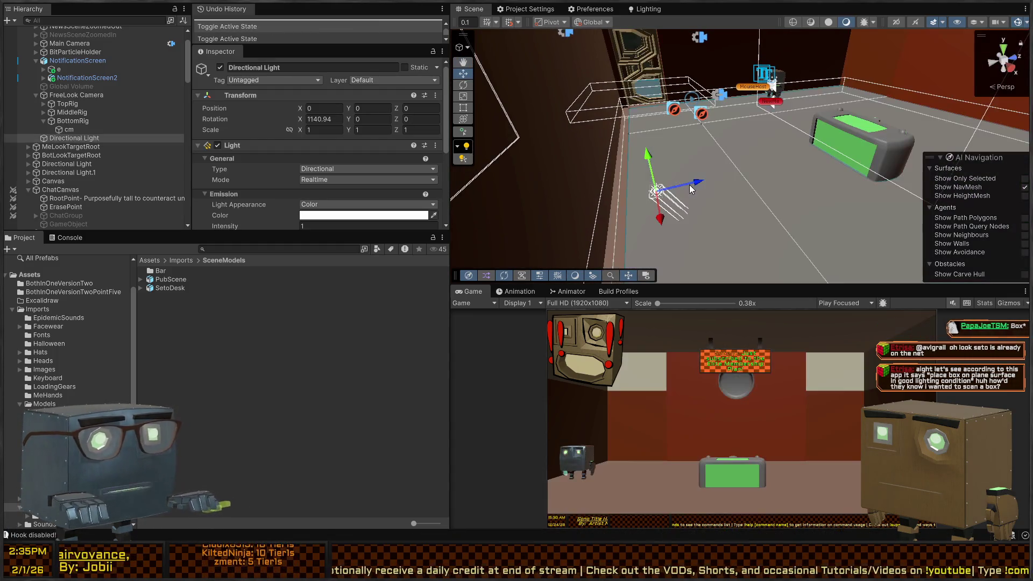
{"action": "mouse_move", "coordinate": [690, 188]}
{"action": "left_mouse_down"}
{"action": "mouse_move", "coordinate": [722, 142]}
{"action": "mouse_move", "coordinate": [580, 114]}
{"action": "left_mouse_up"}
Move the Directional Light up beside Management in the Hierarchy.
{"action": "mouse_move", "coordinate": [73, 138]}
{"action": "left_mouse_down"}
{"action": "mouse_move", "coordinate": [86, 33]}
{"action": "mouse_move", "coordinate": [83, 57]}
{"action": "mouse_move", "coordinate": [59, 52]}
{"action": "left_mouse_up"}
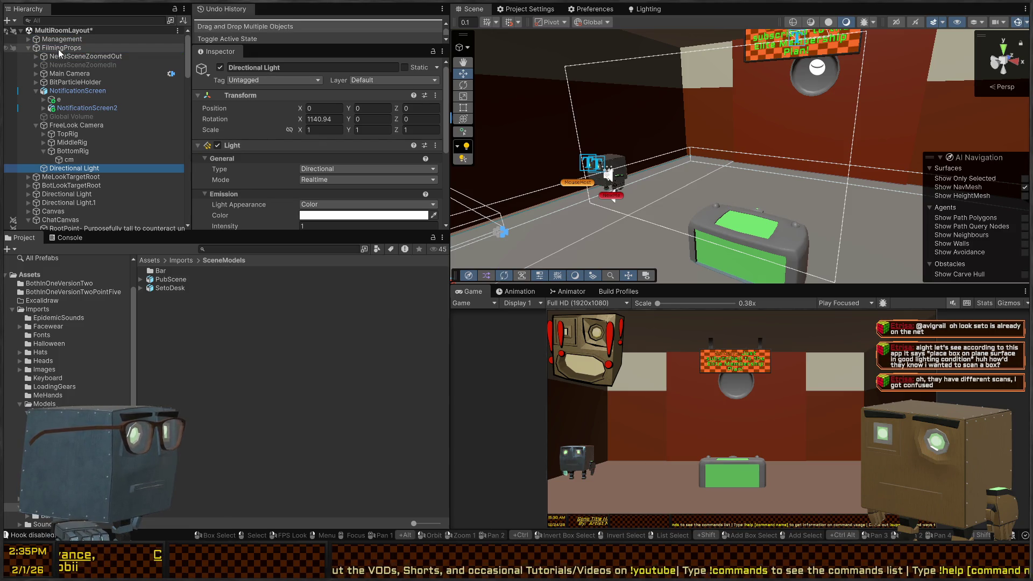
{"action": "scroll", "coordinate": [47, 74], "scroll_direction": "down", "scroll_amount": 2}
{"action": "scroll", "coordinate": [47, 73], "scroll_direction": "up", "scroll_amount": 2}
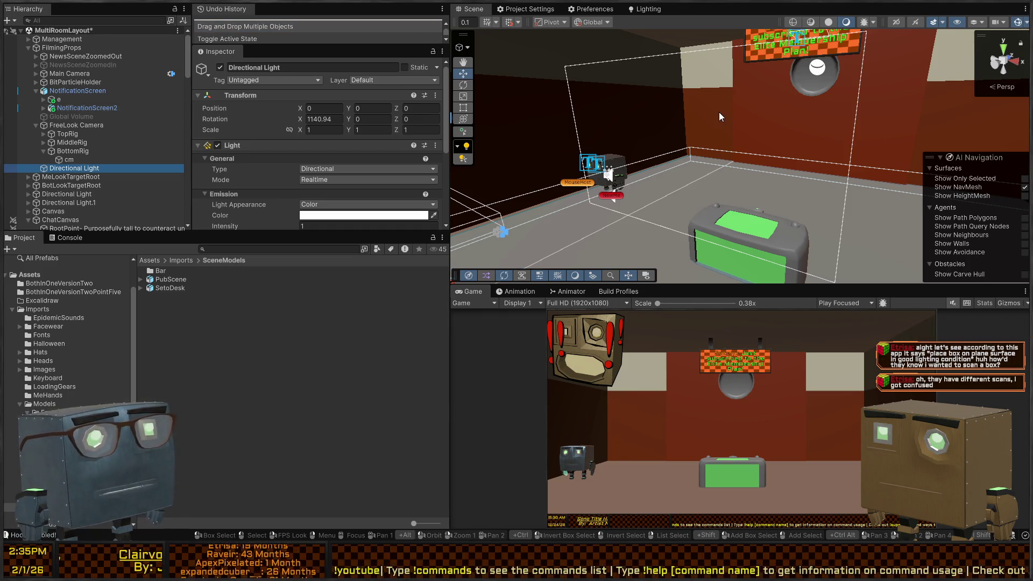
{"action": "mouse_move", "coordinate": [840, 82]}
{"action": "left_mouse_down"}
{"action": "mouse_move", "coordinate": [631, 138]}
{"action": "mouse_move", "coordinate": [645, 156]}
{"action": "mouse_move", "coordinate": [664, 149]}
{"action": "mouse_move", "coordinate": [713, 166]}
{"action": "left_mouse_up"}
{"action": "left_click", "coordinate": [664, 149]}
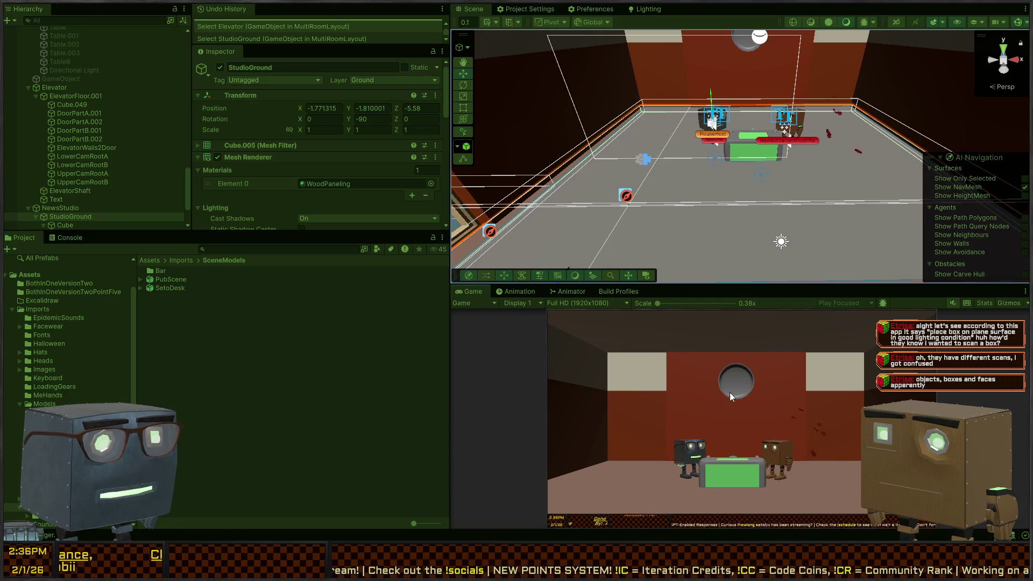
{"action": "right_click", "coordinate": [679, 169]}
{"action": "key", "text": "w"}
{"action": "mouse_move", "coordinate": [673, 170]}
{"action": "left_mouse_down"}
{"action": "mouse_move", "coordinate": [668, 37]}
{"action": "mouse_move", "coordinate": [671, 118]}
{"action": "left_mouse_up"}
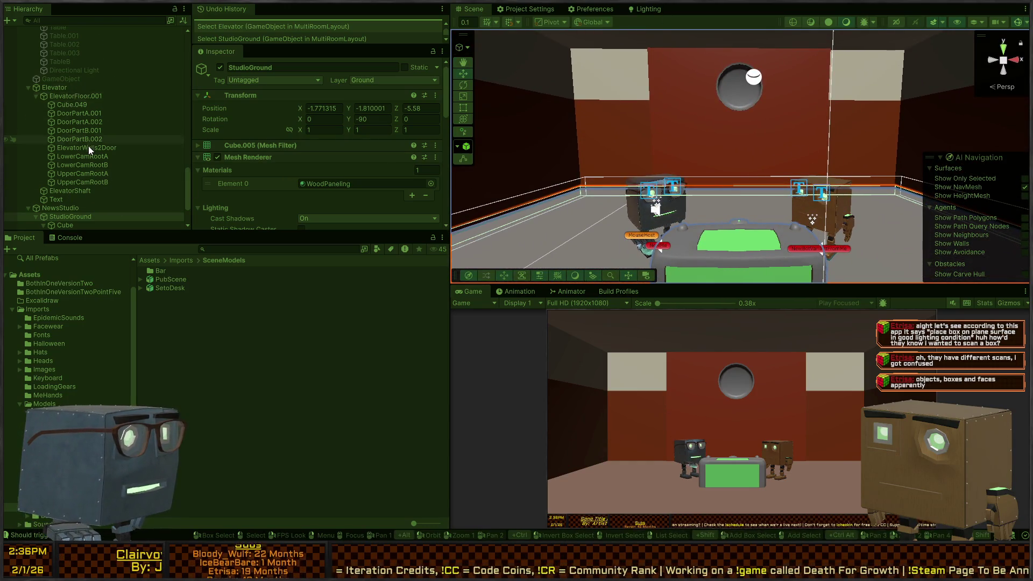
{"action": "scroll", "coordinate": [89, 142], "scroll_direction": "up", "scroll_amount": 15}
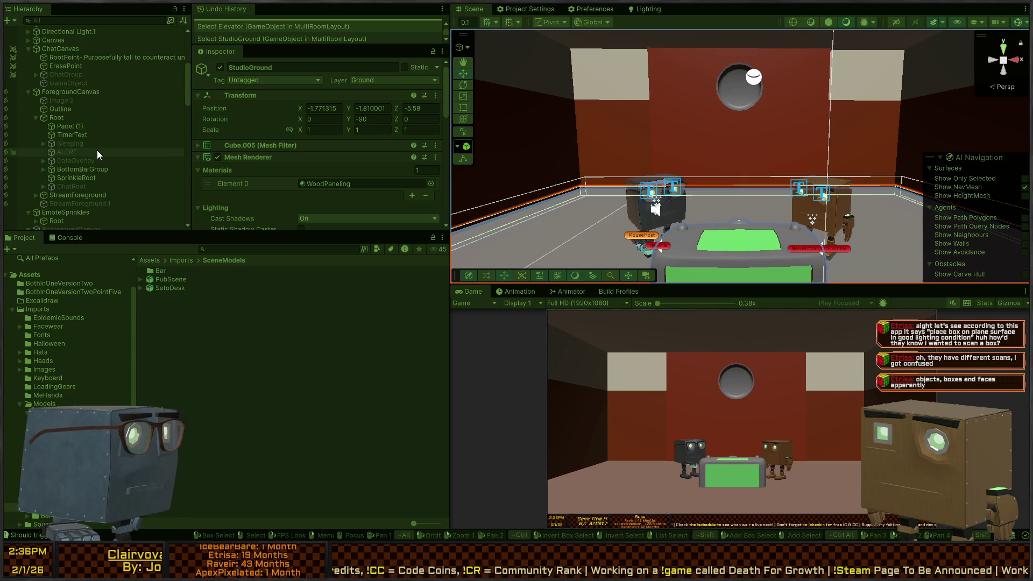
{"action": "scroll", "coordinate": [75, 114], "scroll_direction": "down", "scroll_amount": 3}
{"action": "left_click", "coordinate": [54, 156]}
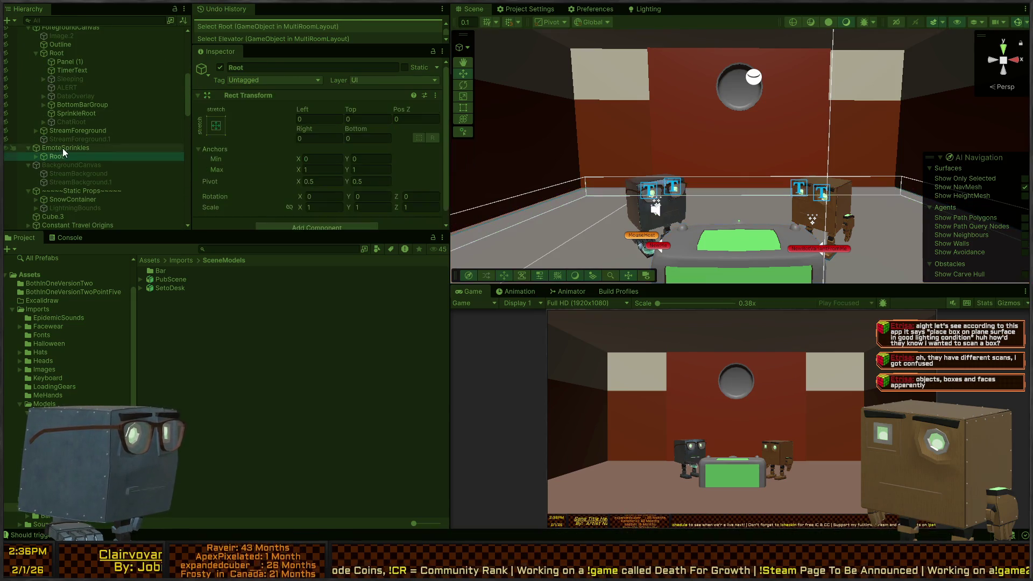
{"action": "left_click", "coordinate": [62, 147]}
{"action": "left_click", "coordinate": [63, 164]}
{"action": "scroll", "coordinate": [69, 157], "scroll_direction": "up", "scroll_amount": 2}
{"action": "scroll", "coordinate": [70, 156], "scroll_direction": "up", "scroll_amount": 7}
{"action": "left_click", "coordinate": [67, 178]}
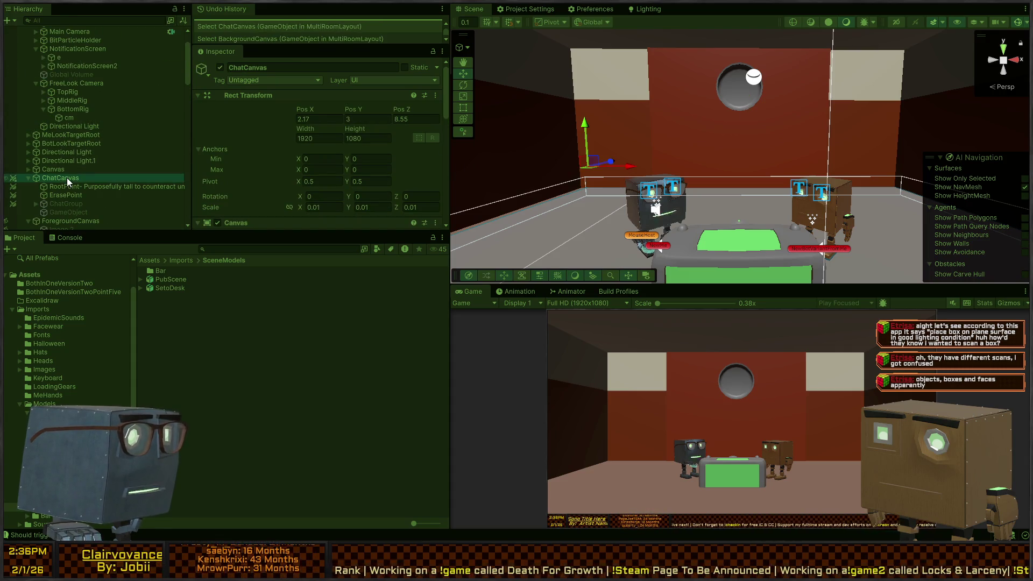
{"action": "scroll", "coordinate": [47, 199], "scroll_direction": "down", "scroll_amount": 2}
{"action": "left_click", "coordinate": [37, 170]}
{"action": "left_click", "coordinate": [37, 171]}
{"action": "left_click", "coordinate": [82, 153]}
{"action": "left_click", "coordinate": [72, 163]}
{"action": "left_click", "coordinate": [70, 144]}
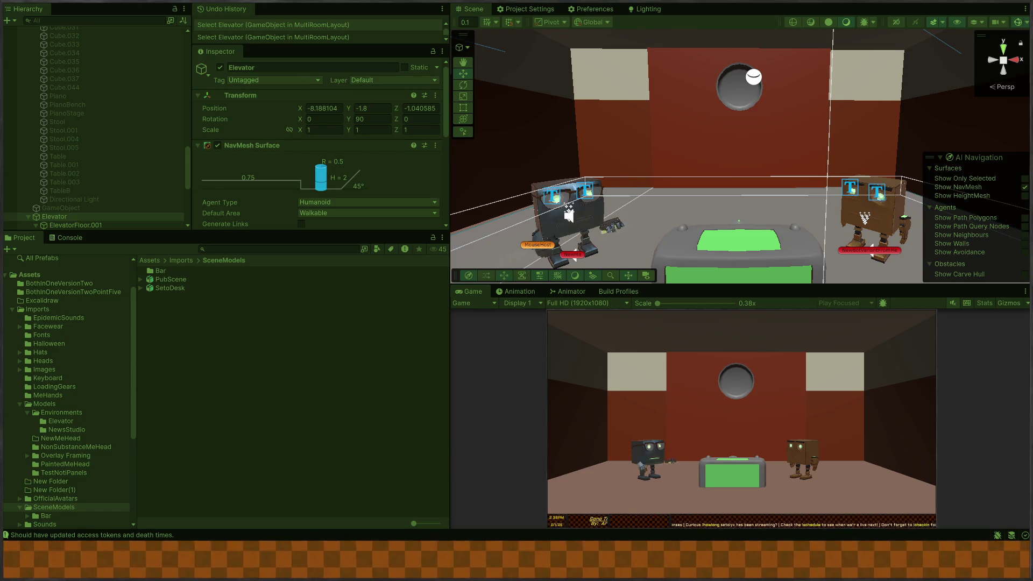
Frame ChatCanvas and drag it left toward the room's centre.
{"action": "mouse_move", "coordinate": [808, 211]}
{"action": "left_mouse_down"}
{"action": "mouse_move", "coordinate": [782, 155]}
{"action": "mouse_move", "coordinate": [702, 207]}
{"action": "mouse_move", "coordinate": [742, 145]}
{"action": "mouse_move", "coordinate": [783, 143]}
{"action": "mouse_move", "coordinate": [769, 180]}
{"action": "mouse_move", "coordinate": [649, 183]}
{"action": "left_mouse_up"}
{"action": "scroll", "coordinate": [91, 183], "scroll_direction": "up", "scroll_amount": 5}
{"action": "scroll", "coordinate": [99, 145], "scroll_direction": "up", "scroll_amount": 5}
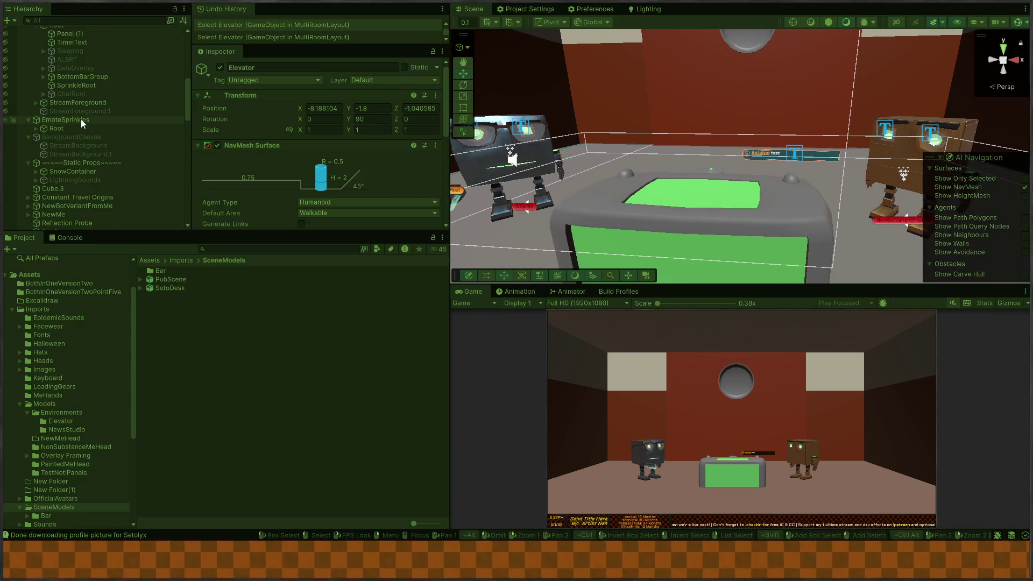
{"action": "scroll", "coordinate": [81, 132], "scroll_direction": "up", "scroll_amount": 2}
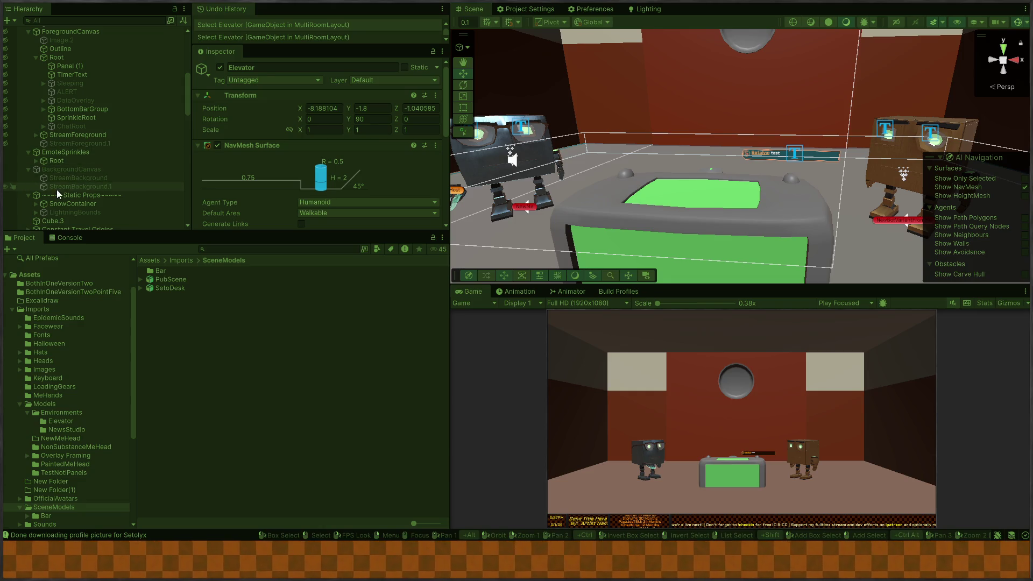
{"action": "scroll", "coordinate": [98, 118], "scroll_direction": "up", "scroll_amount": 4}
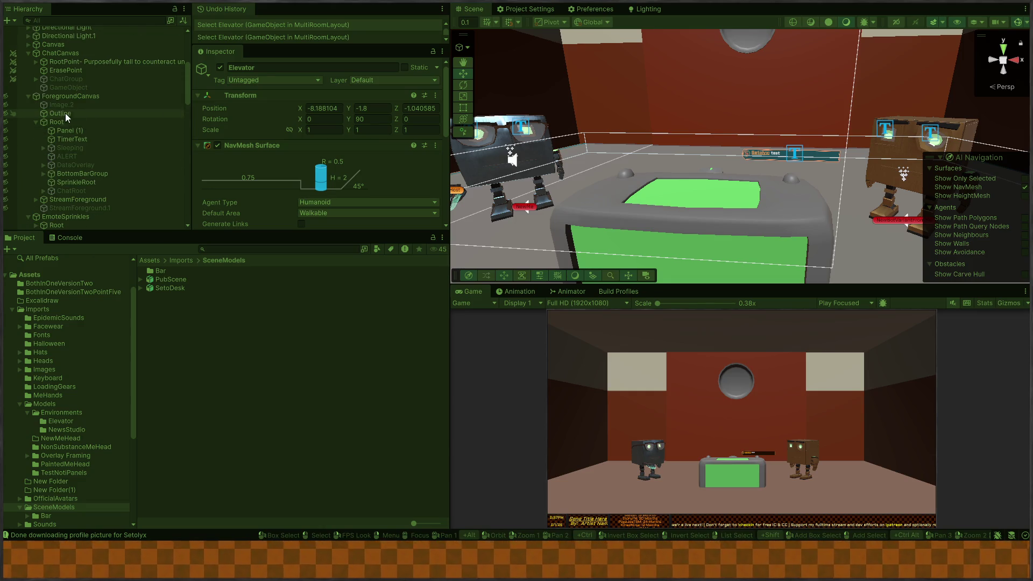
{"action": "double_click", "coordinate": [55, 53]}
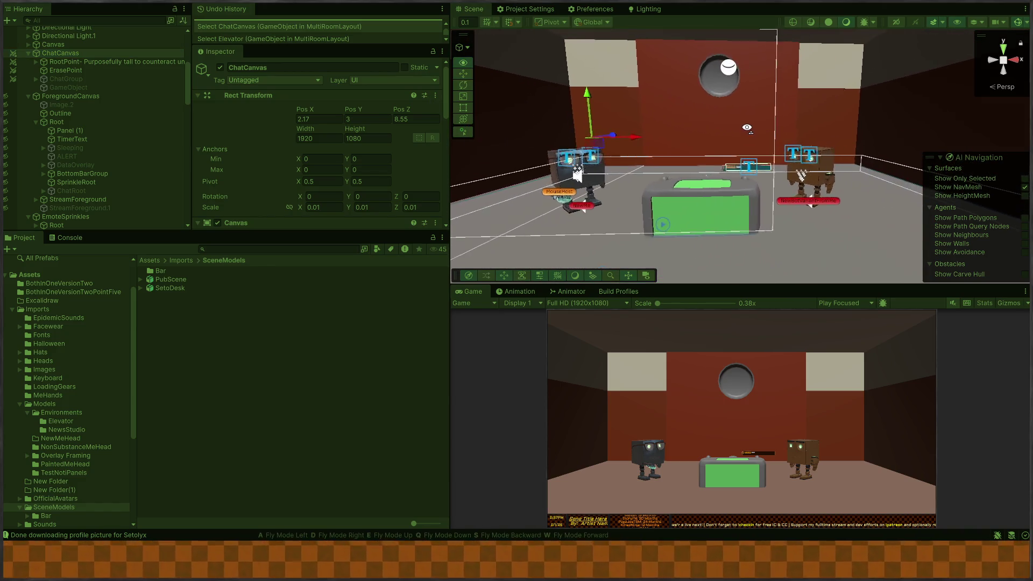
{"action": "mouse_move", "coordinate": [655, 141]}
{"action": "left_mouse_down"}
{"action": "mouse_move", "coordinate": [634, 124]}
{"action": "mouse_move", "coordinate": [615, 134]}
{"action": "left_mouse_up"}
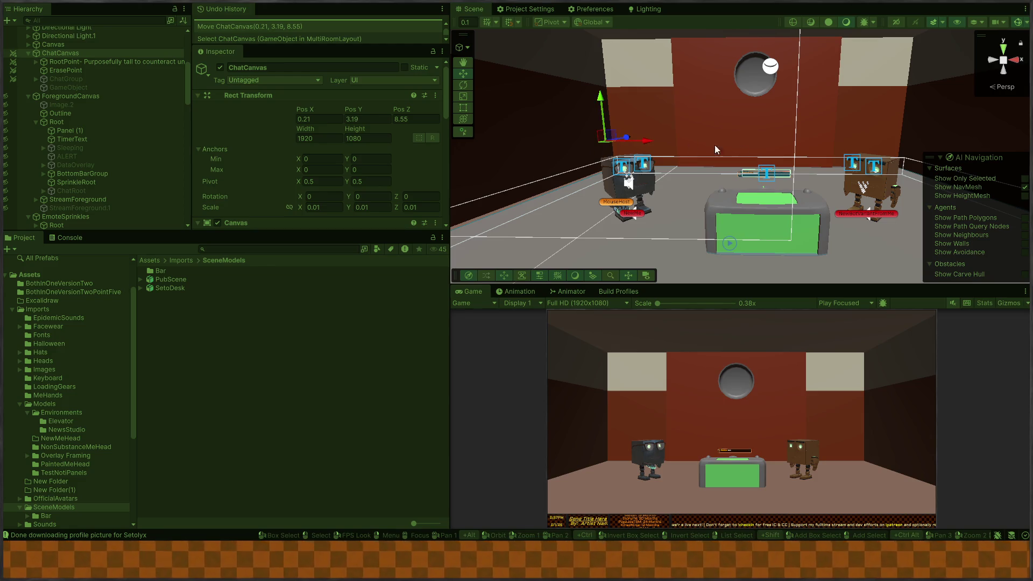
Drag ChatCanvas forward above the desk to 0.21, 3.19, 7.64.
{"action": "right_click", "coordinate": [689, 143]}
{"action": "right_click", "coordinate": [593, 155]}
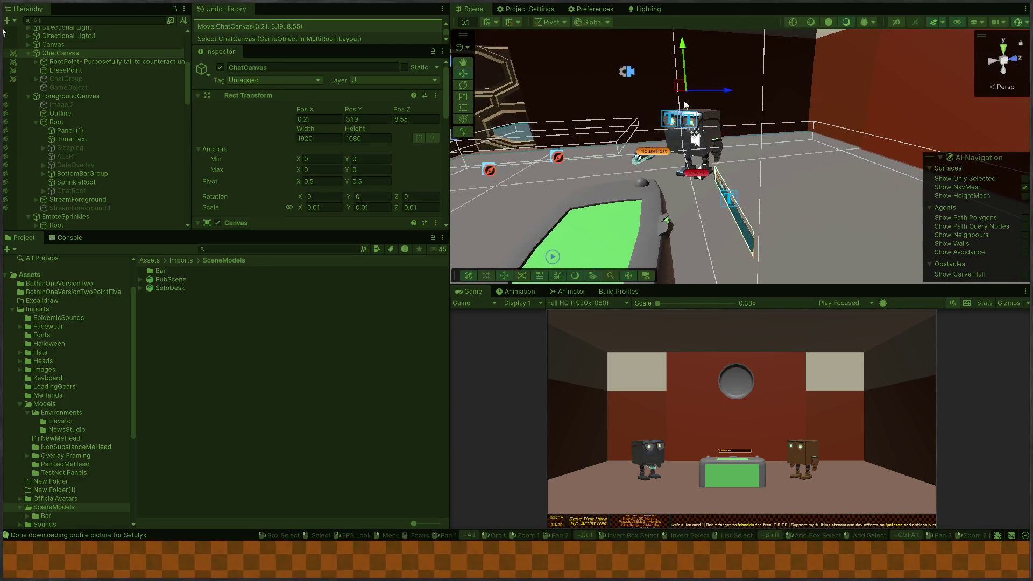
{"action": "left_click_drag", "start_coordinate": [728, 97], "coordinate": [711, 96]}
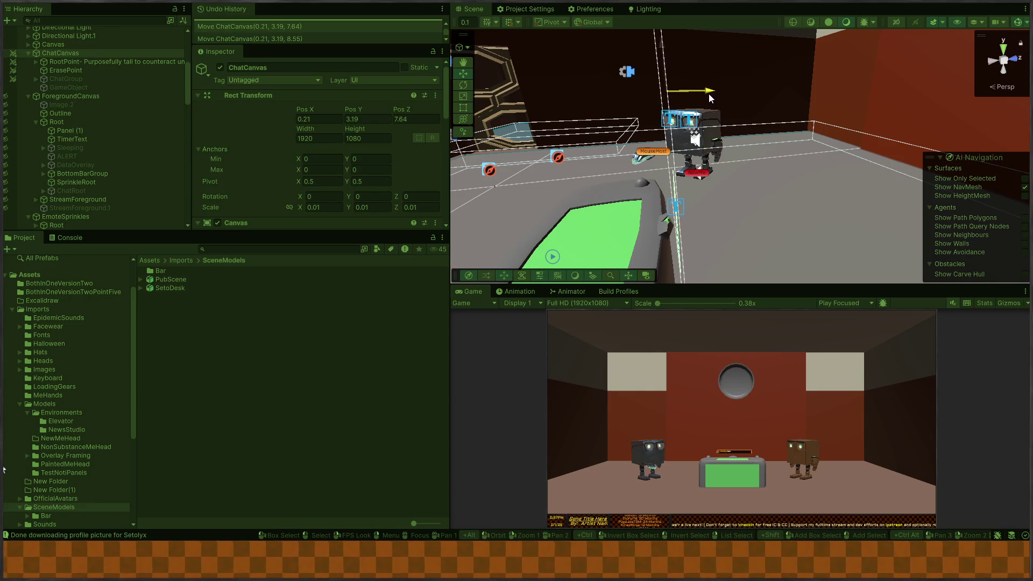
{"action": "right_click", "coordinate": [621, 165]}
{"action": "key", "text": "w"}
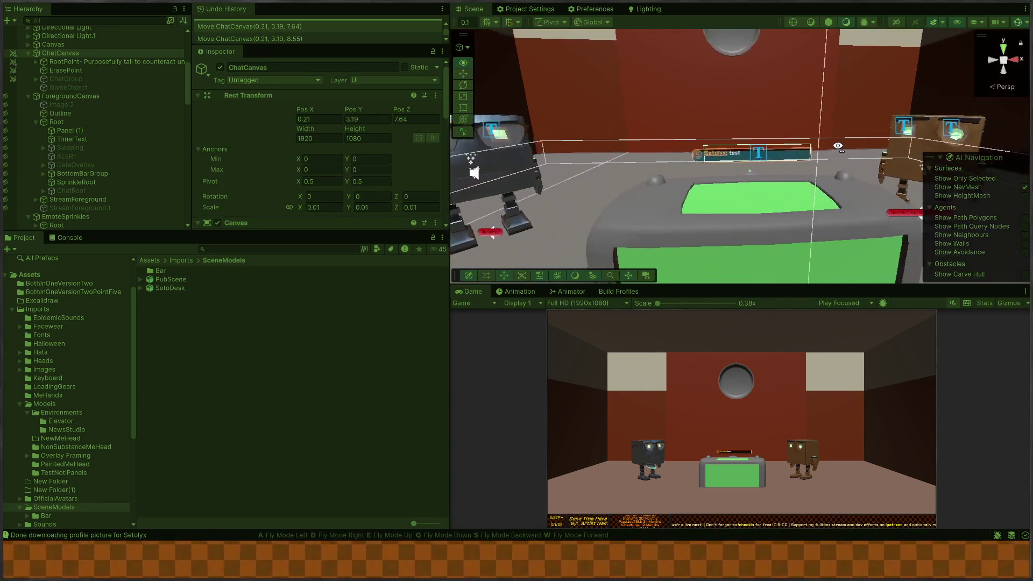
{"action": "right_click", "coordinate": [836, 143]}
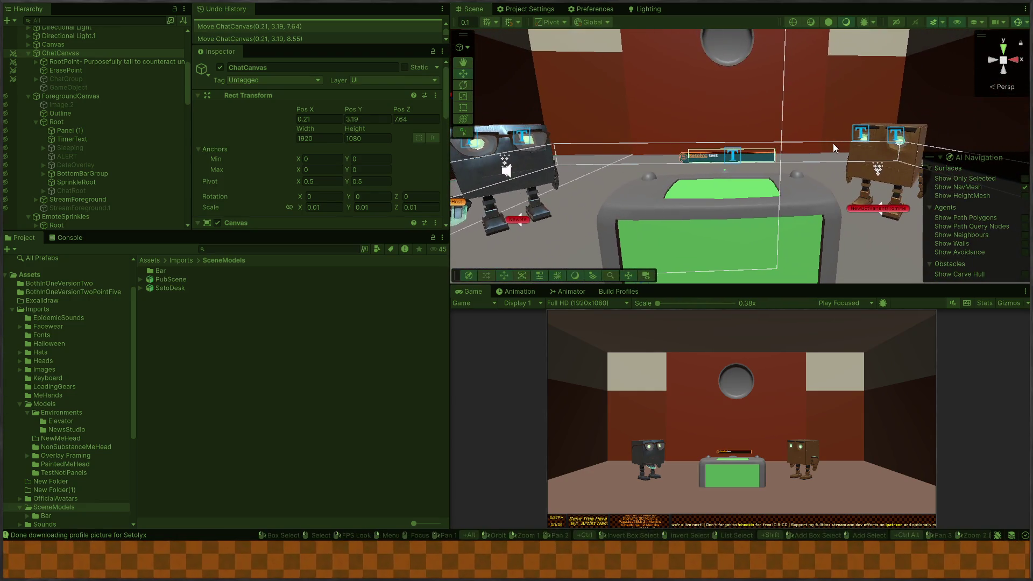
{"action": "scroll", "coordinate": [94, 70], "scroll_direction": "up", "scroll_amount": 6}
Deactivate the NewsSceneZoomedOut camera so the close-up shot shows.
{"action": "left_click", "coordinate": [79, 65]}
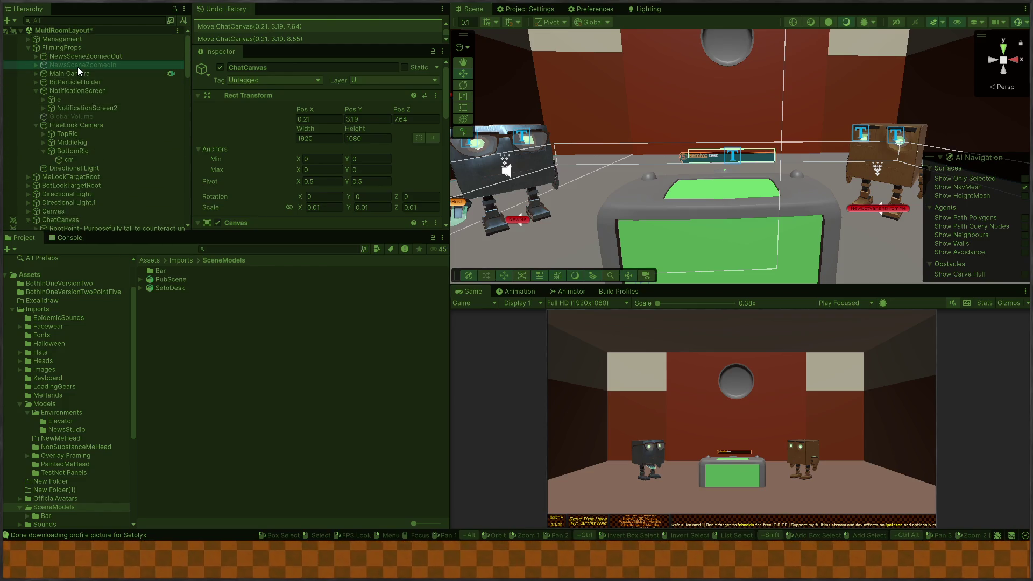
{"action": "left_click", "coordinate": [79, 56]}
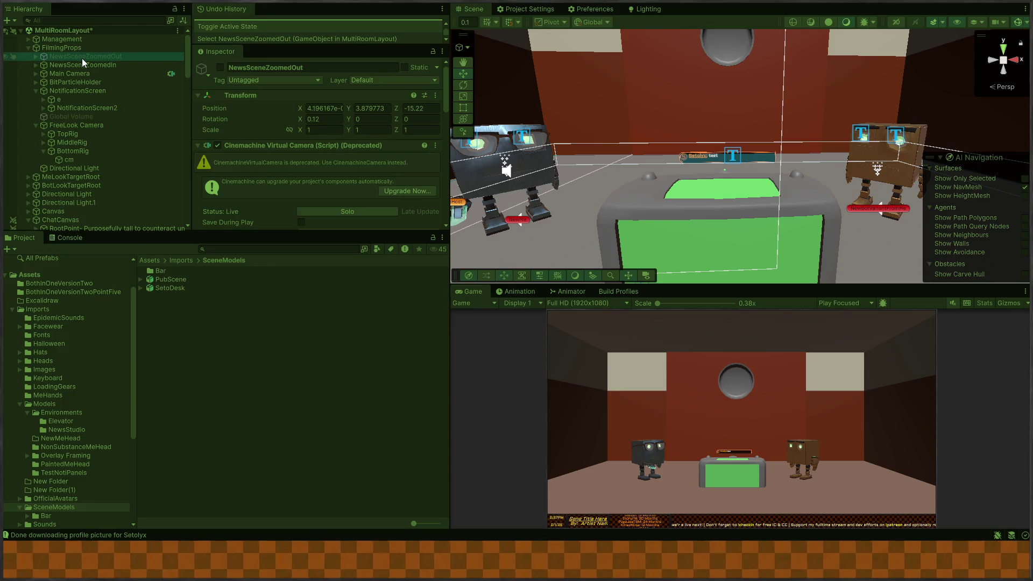
{"action": "key", "text": "alt+shift+a"}
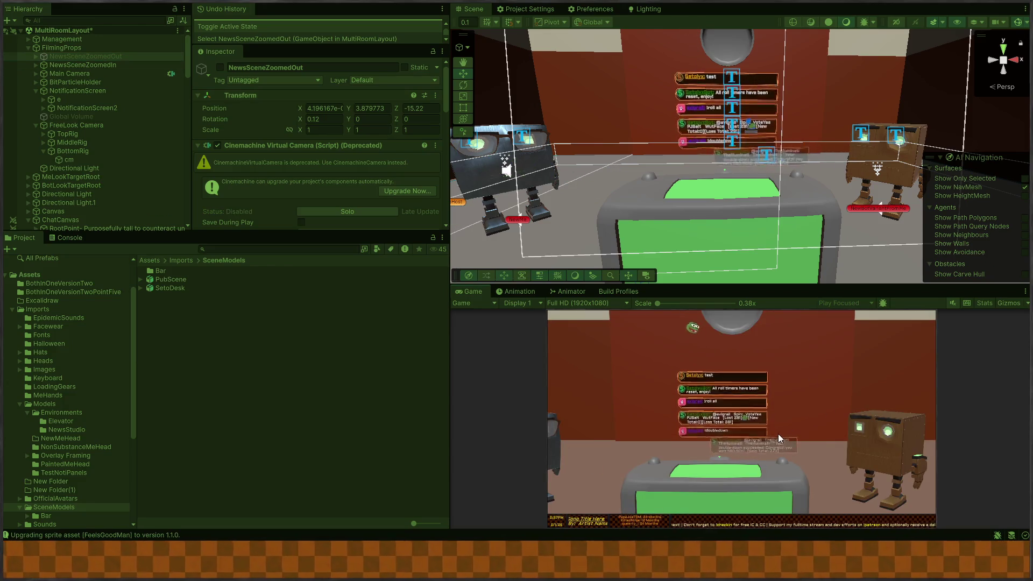
Maximize the Game view to watch chat messages stack above the desk between the robots.
{"action": "key", "text": "shift+space"}
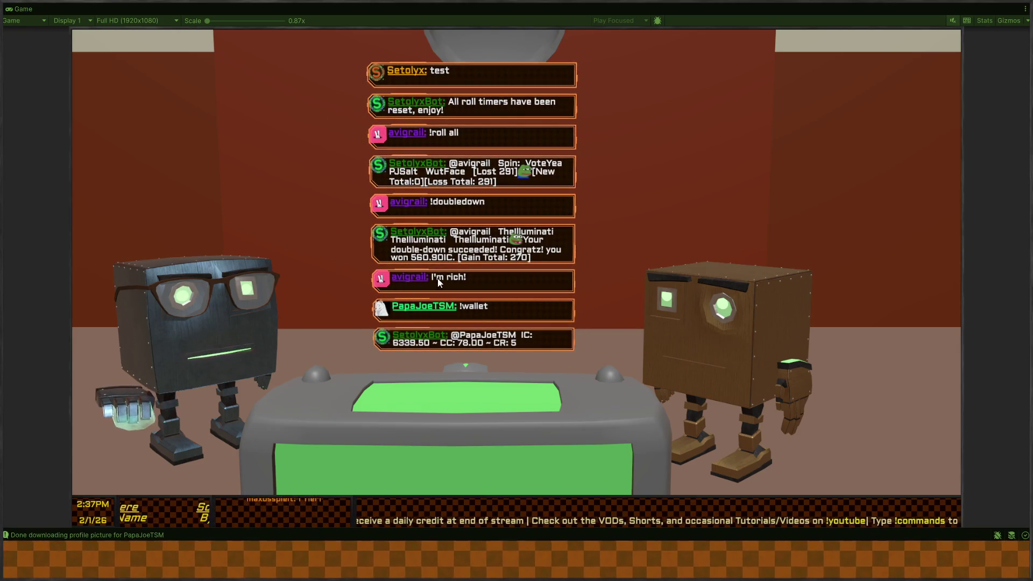
{"action": "left_click", "coordinate": [612, 293]}
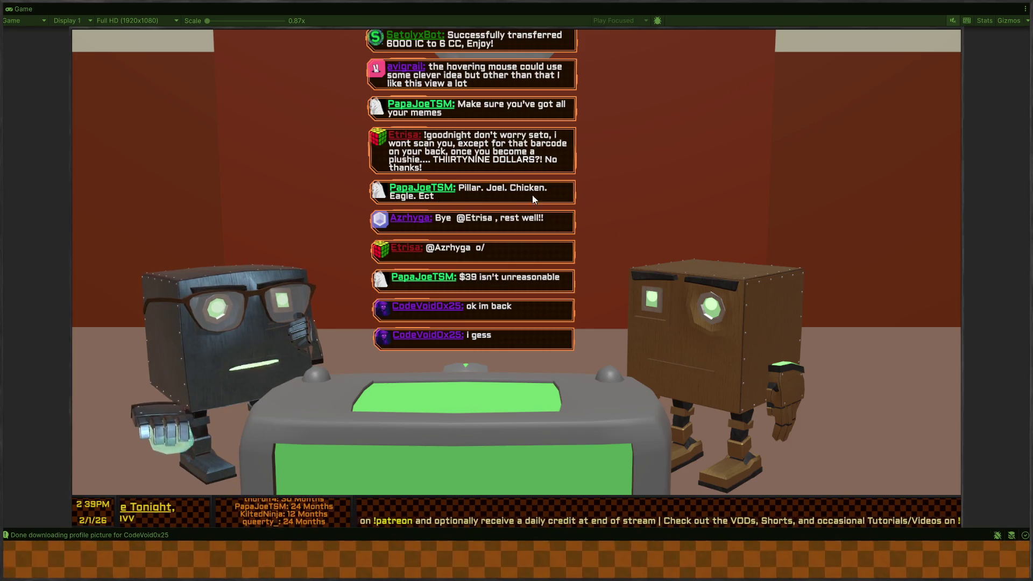
Inspect ChatCanvas in the restored layout and exit play mode.
{"action": "scroll", "coordinate": [72, 161], "scroll_direction": "down", "scroll_amount": 10}
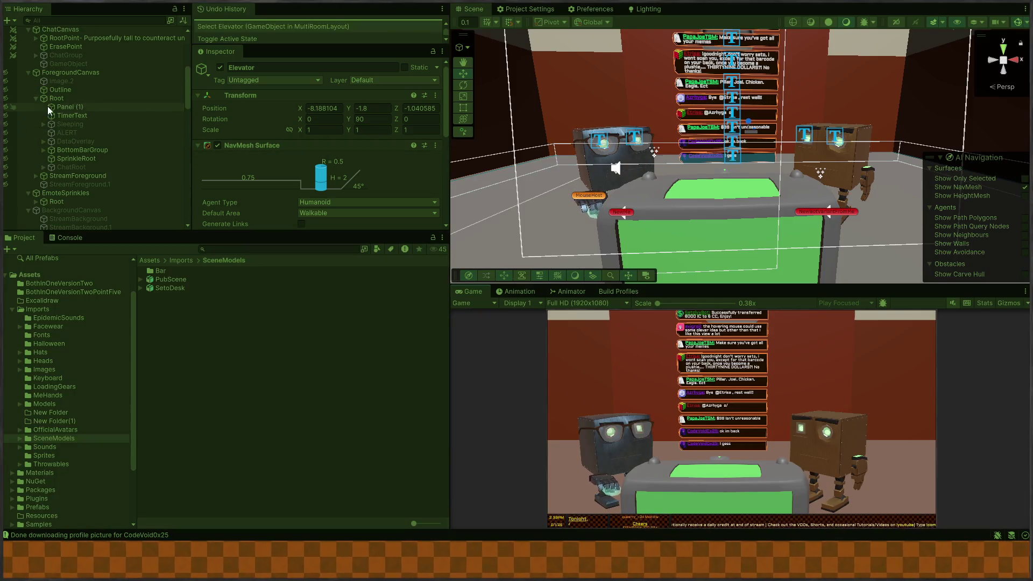
{"action": "scroll", "coordinate": [65, 156], "scroll_direction": "down", "scroll_amount": 6}
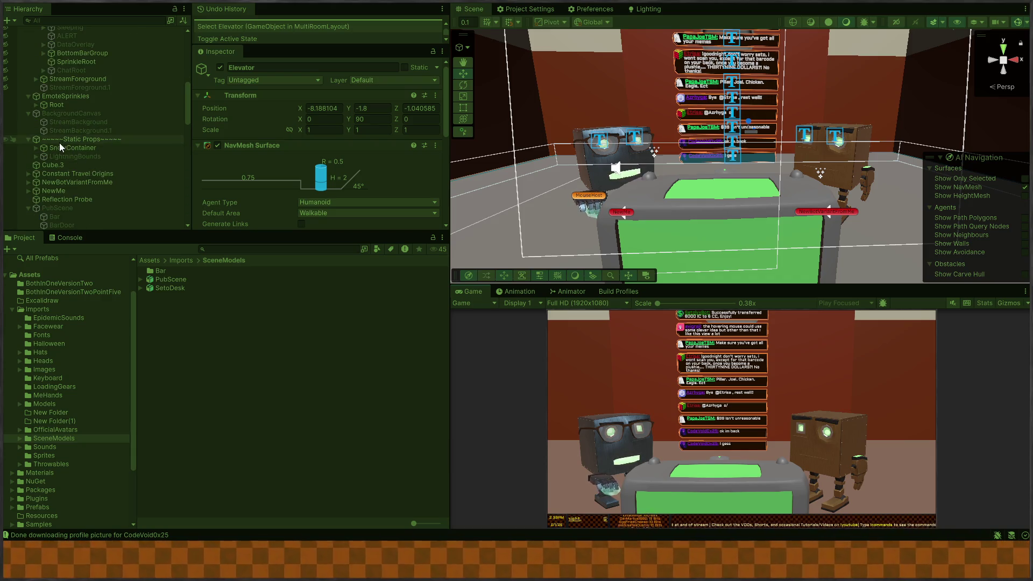
{"action": "scroll", "coordinate": [107, 156], "scroll_direction": "up", "scroll_amount": 12}
{"action": "scroll", "coordinate": [108, 154], "scroll_direction": "up", "scroll_amount": 3}
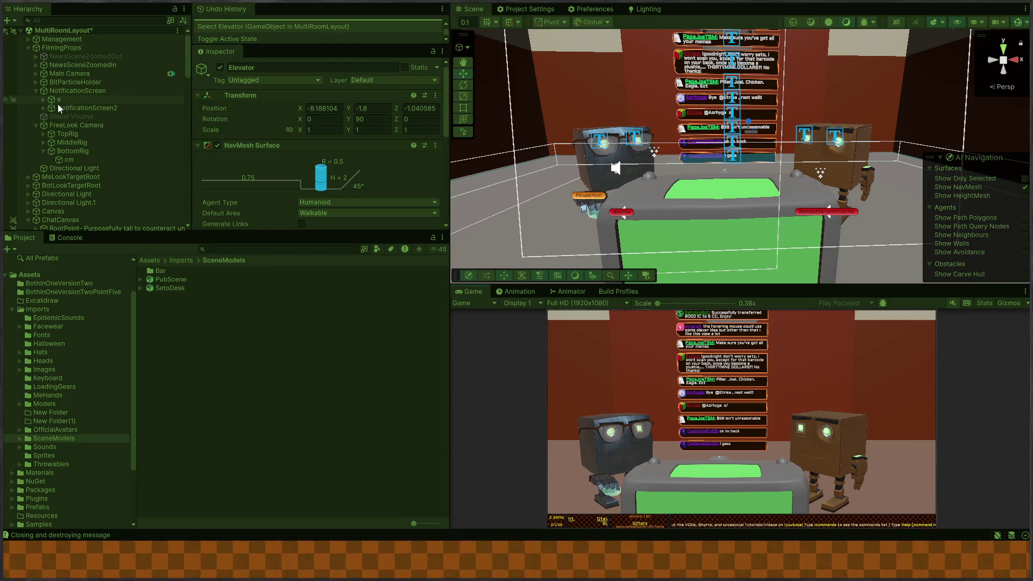
{"action": "scroll", "coordinate": [57, 102], "scroll_direction": "down", "scroll_amount": 4}
{"action": "left_click", "coordinate": [57, 156]}
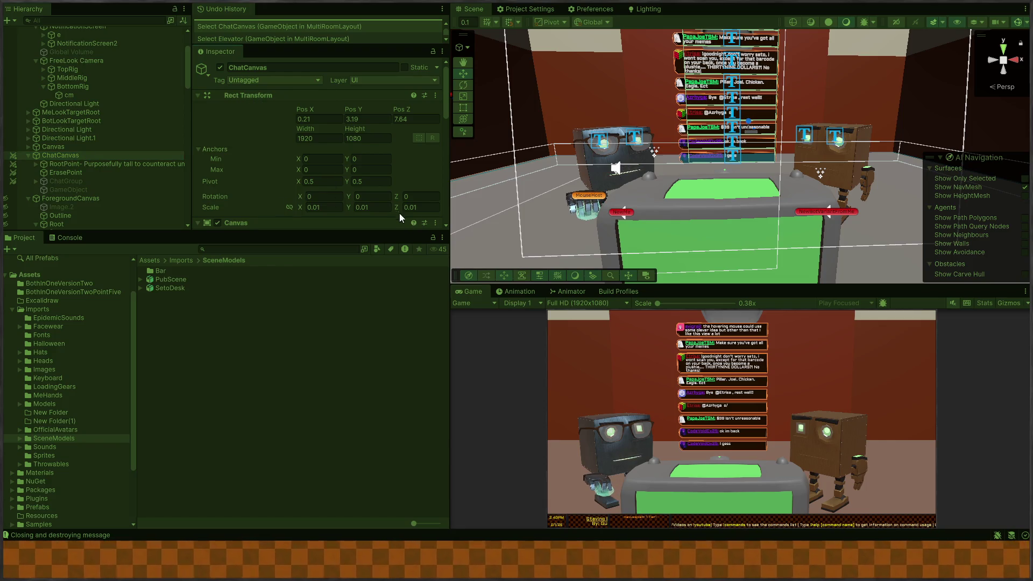
{"action": "key", "text": "ctrl+p"}
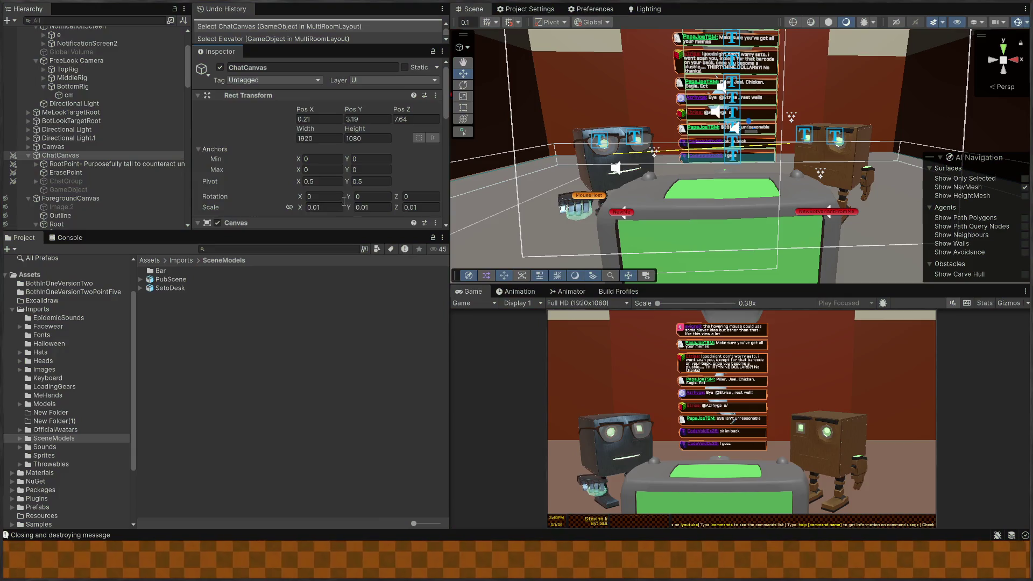
{"action": "scroll", "coordinate": [82, 181], "scroll_direction": "down", "scroll_amount": 3}
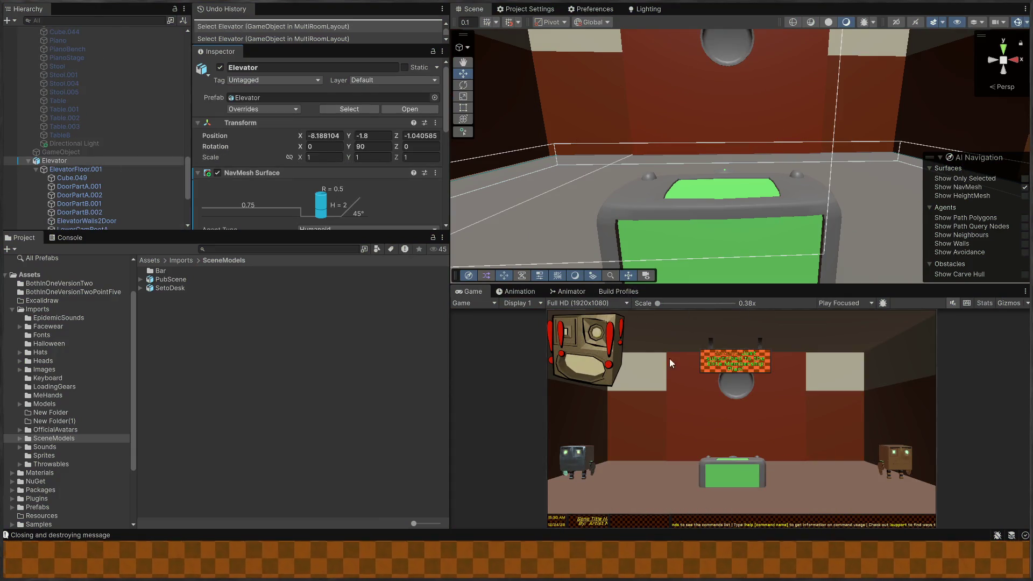
{"action": "key", "text": "ctrl+p"}
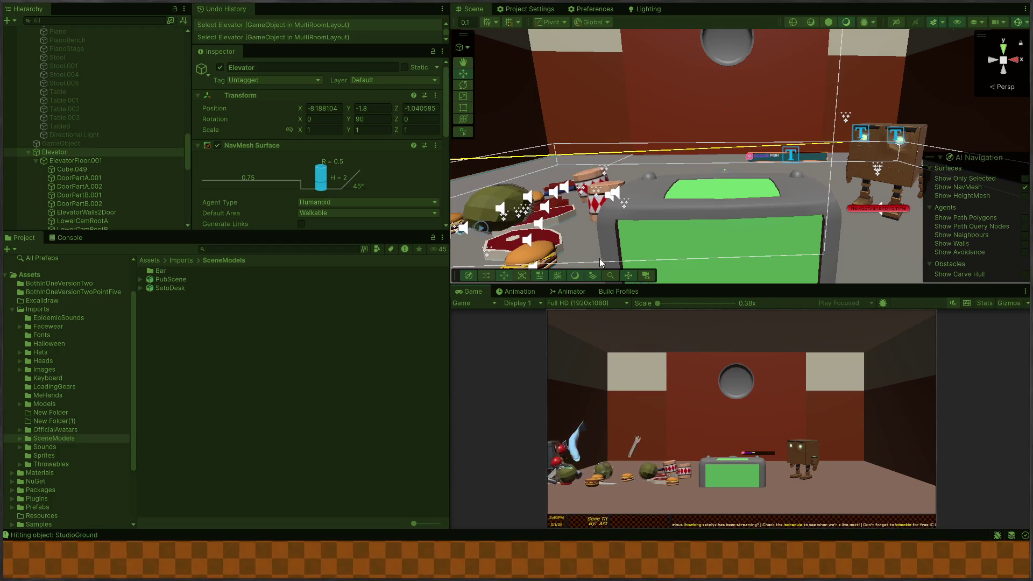
{"action": "key", "text": "ctrl+p"}
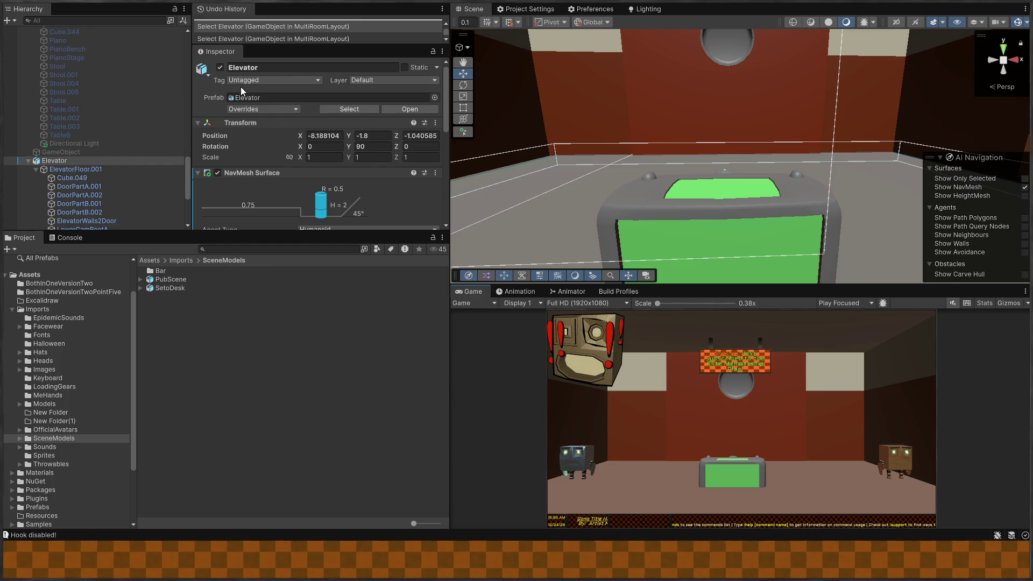
{"action": "mouse_move", "coordinate": [681, 185]}
{"action": "left_mouse_down"}
{"action": "mouse_move", "coordinate": [669, 157]}
{"action": "mouse_move", "coordinate": [611, 161]}
{"action": "left_mouse_up"}
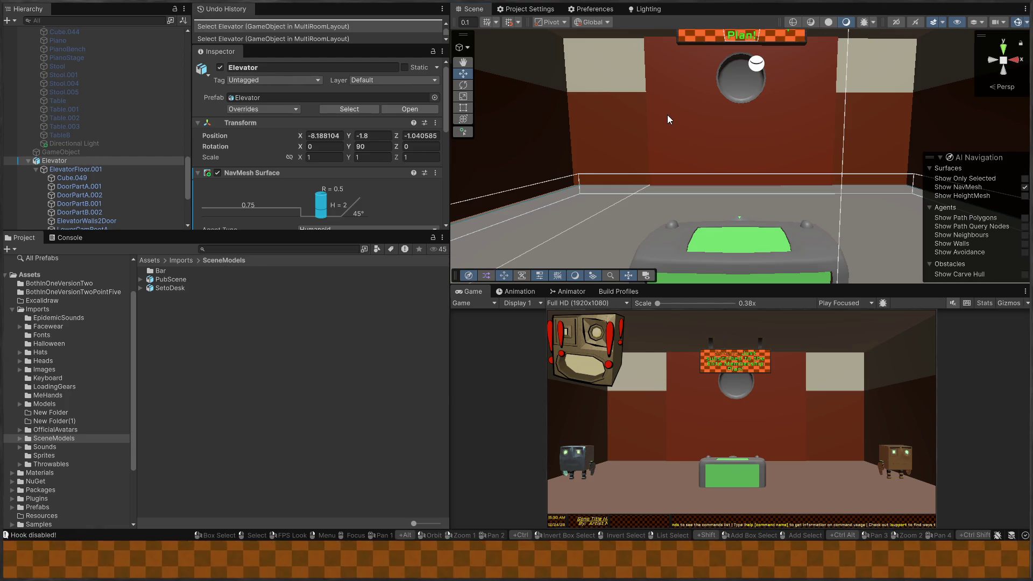
{"action": "mouse_move", "coordinate": [655, 164]}
{"action": "left_mouse_down"}
{"action": "mouse_move", "coordinate": [700, 168]}
{"action": "mouse_move", "coordinate": [675, 182]}
{"action": "left_mouse_up"}
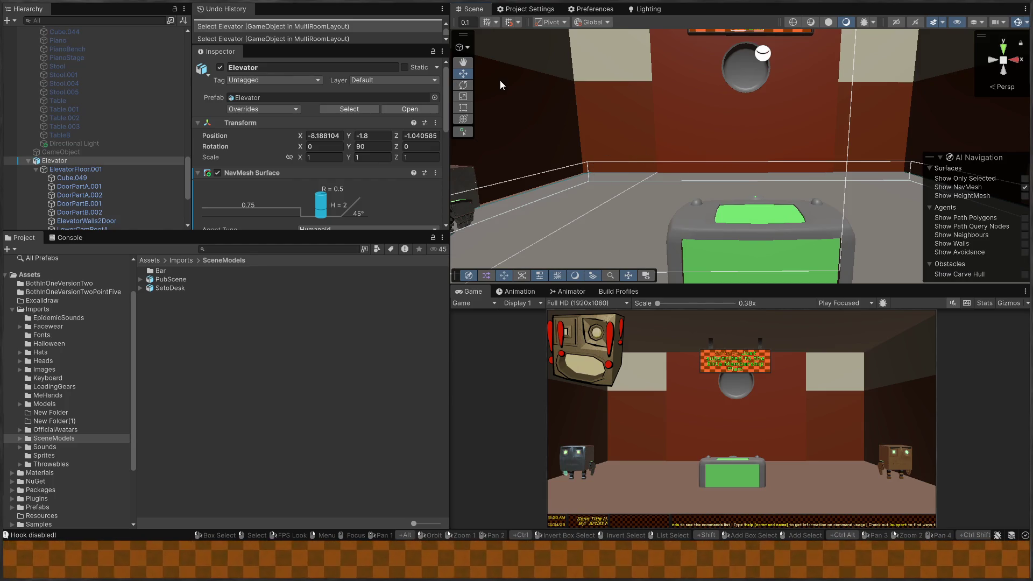
{"action": "left_click_drag", "start_coordinate": [663, 126], "coordinate": [681, 125]}
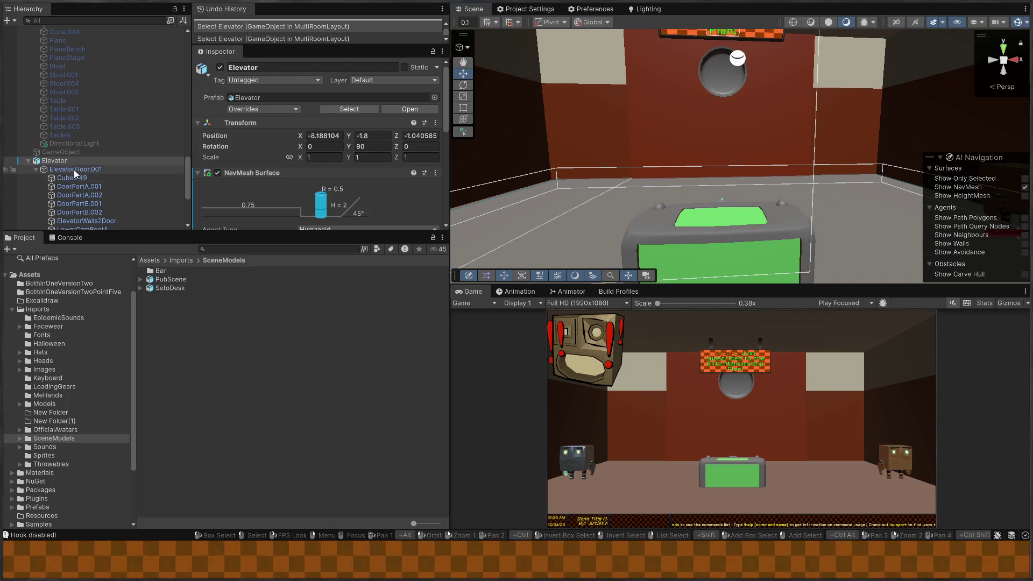
{"action": "scroll", "coordinate": [64, 159], "scroll_direction": "up", "scroll_amount": 10}
{"action": "scroll", "coordinate": [68, 156], "scroll_direction": "up", "scroll_amount": 10}
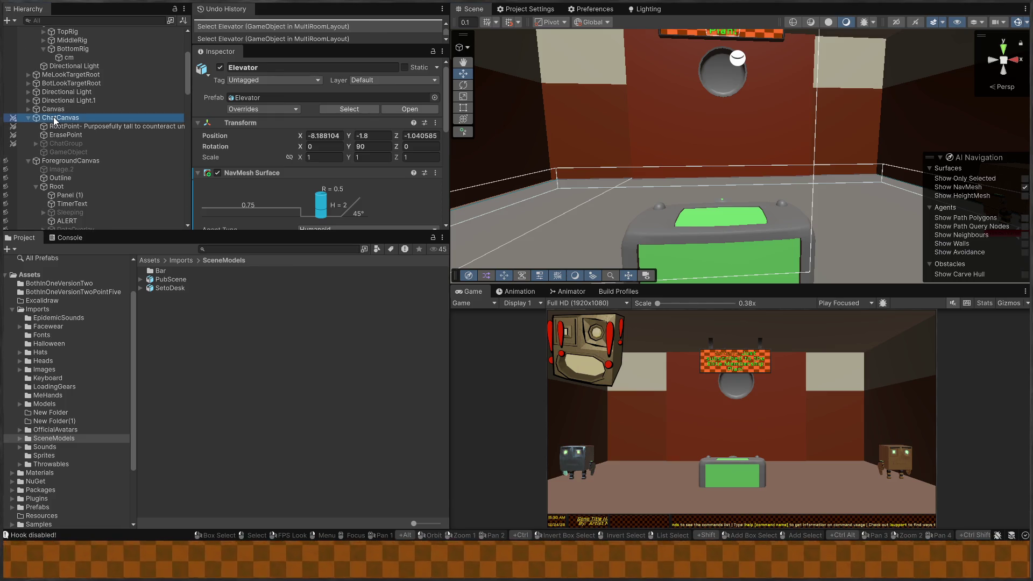
Duplicate ChatCanvas and rename the copy ChatCanvas_Newsroom.
{"action": "left_click", "coordinate": [54, 117]}
{"action": "key", "text": "ctrl+c"}
{"action": "key", "text": "ctrl+v"}
{"action": "key", "text": "F2"}
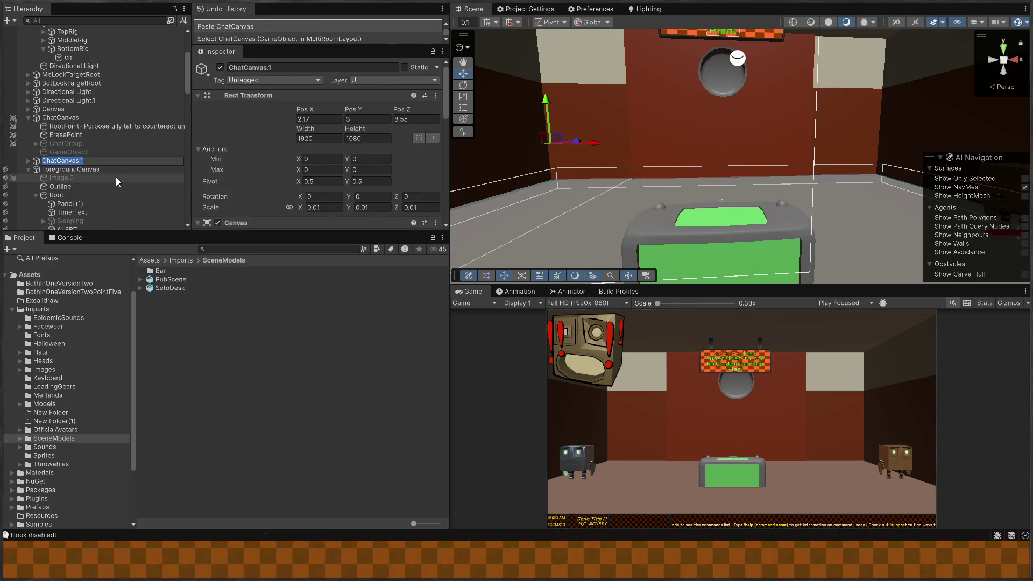
{"action": "type", "text": "ChatCanv"}
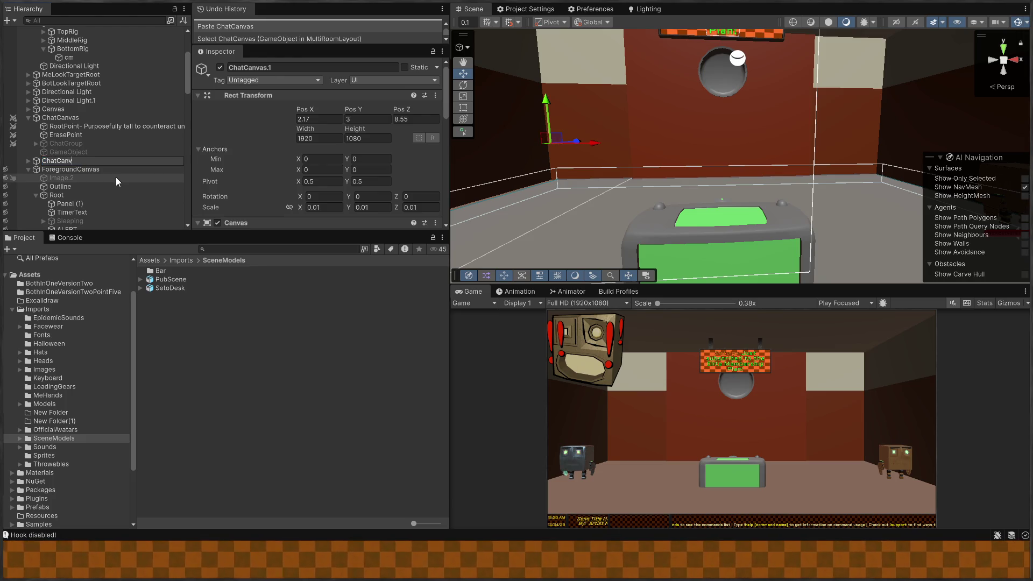
{"action": "type", "text": "as_New"}
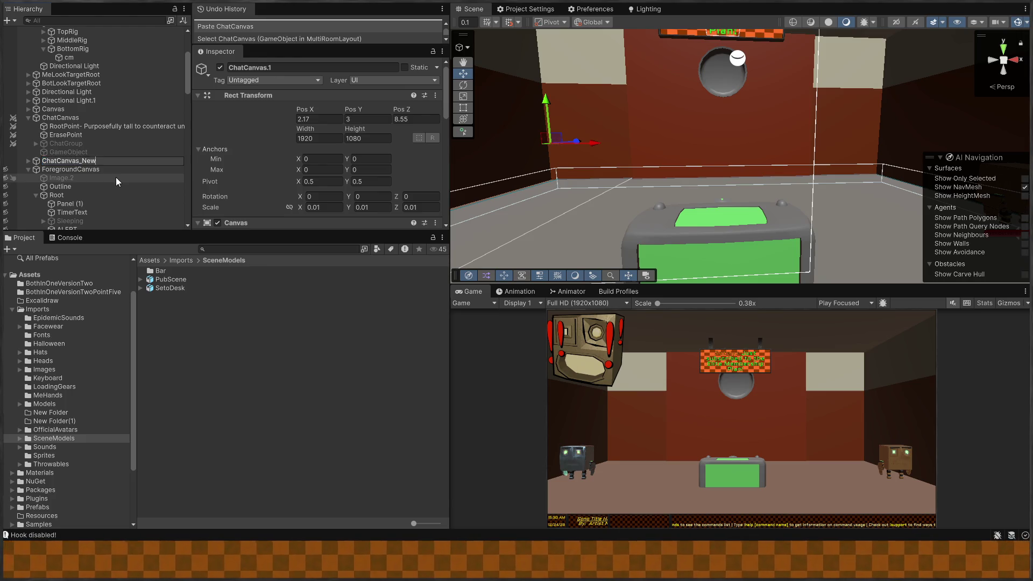
{"action": "type", "text": "sroom"}
{"action": "key", "text": "Return"}
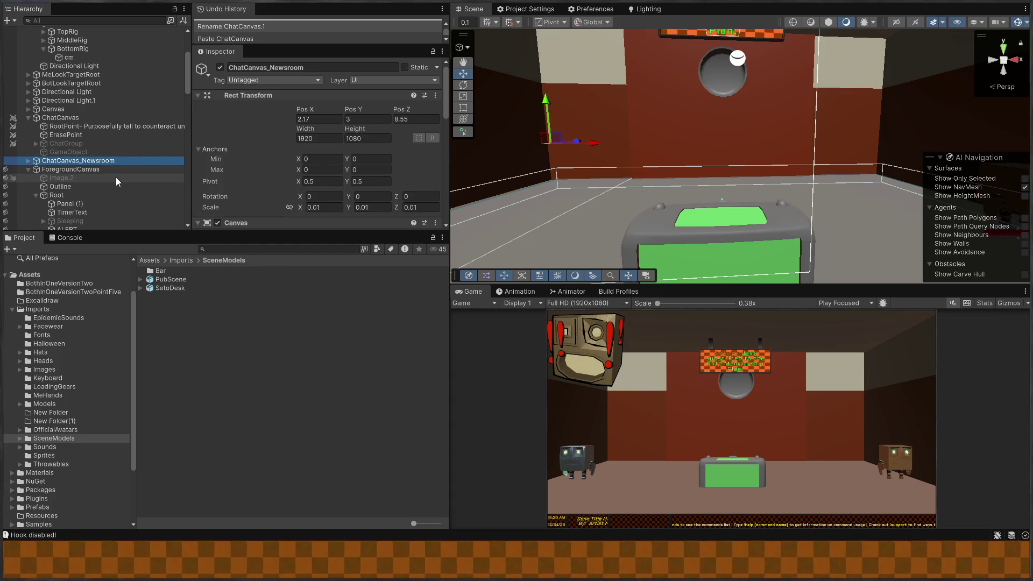
Paste the copied world placement onto it, putting it at 0.21, 3.19, 7.64.
{"action": "scroll", "coordinate": [237, 118], "scroll_direction": "down", "scroll_amount": 3}
{"action": "scroll", "coordinate": [241, 114], "scroll_direction": "up", "scroll_amount": 3}
{"action": "left_click", "coordinate": [253, 101]}
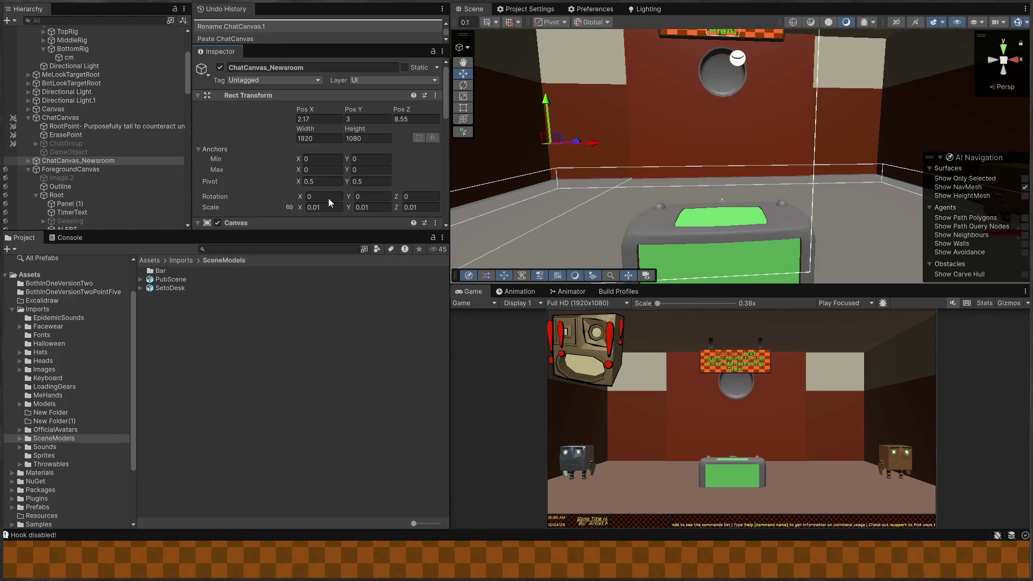
{"action": "key", "text": "ctrl+shift+v"}
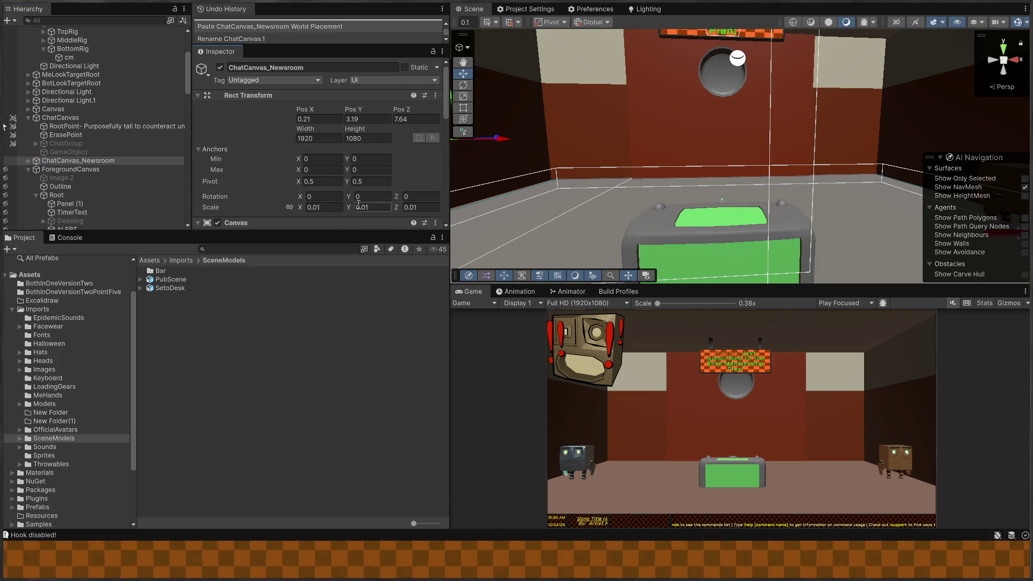
Fly the Scene view over to the elevator room and select the Elevator object.
{"action": "left_click_drag", "start_coordinate": [640, 138], "coordinate": [746, 158]}
{"action": "key", "text": "w"}
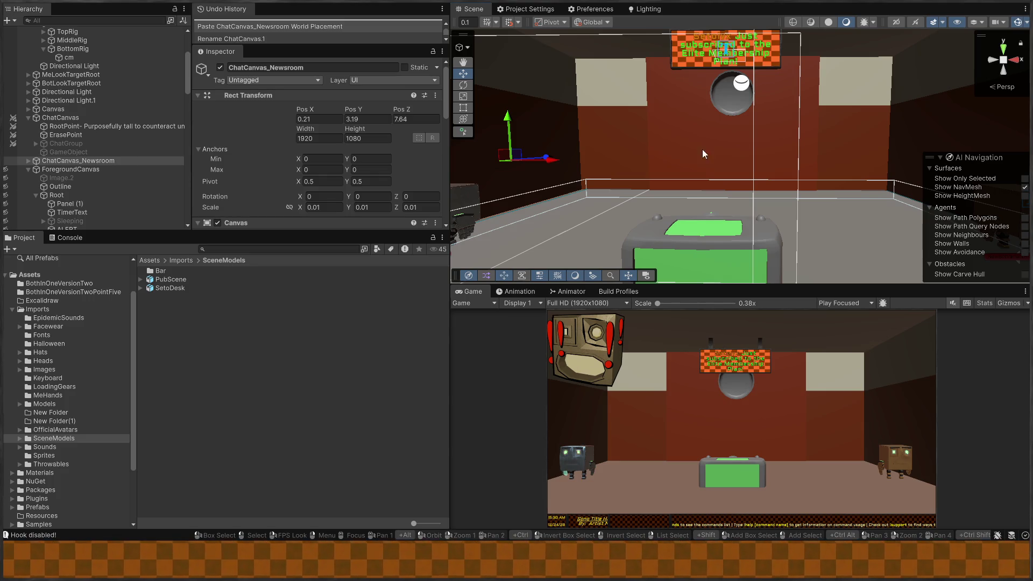
{"action": "mouse_move", "coordinate": [637, 196]}
{"action": "left_mouse_down"}
{"action": "mouse_move", "coordinate": [660, 109]}
{"action": "mouse_move", "coordinate": [689, 112]}
{"action": "mouse_move", "coordinate": [690, 131]}
{"action": "mouse_move", "coordinate": [721, 123]}
{"action": "mouse_move", "coordinate": [678, 154]}
{"action": "mouse_move", "coordinate": [736, 142]}
{"action": "left_mouse_up"}
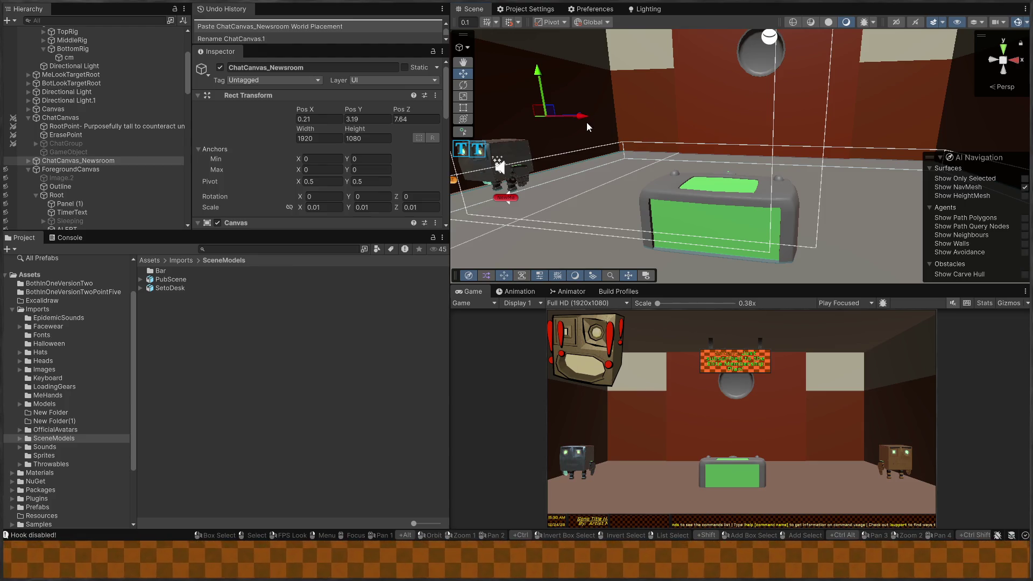
{"action": "right_click", "coordinate": [792, 121]}
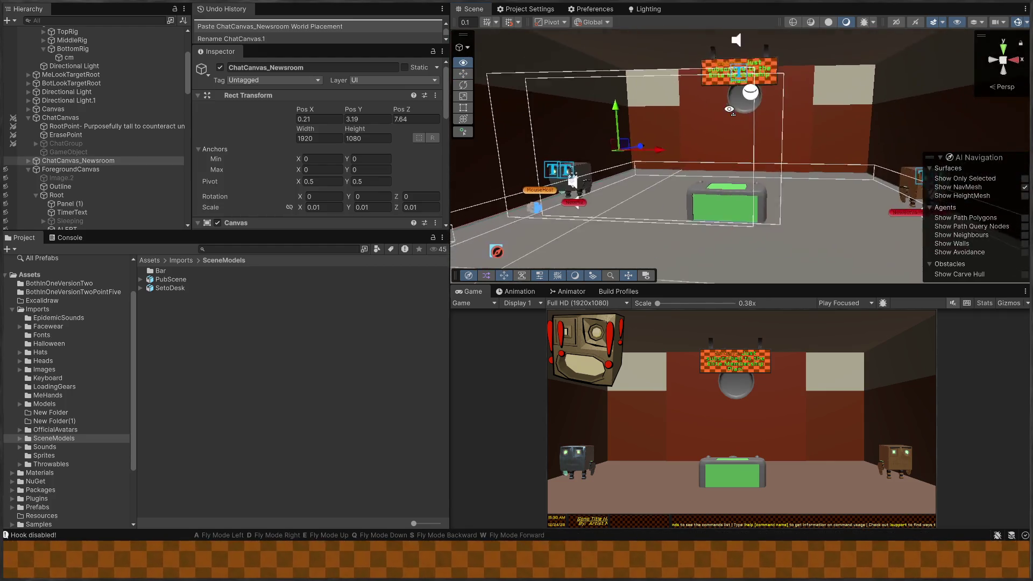
{"action": "left_click", "coordinate": [618, 204]}
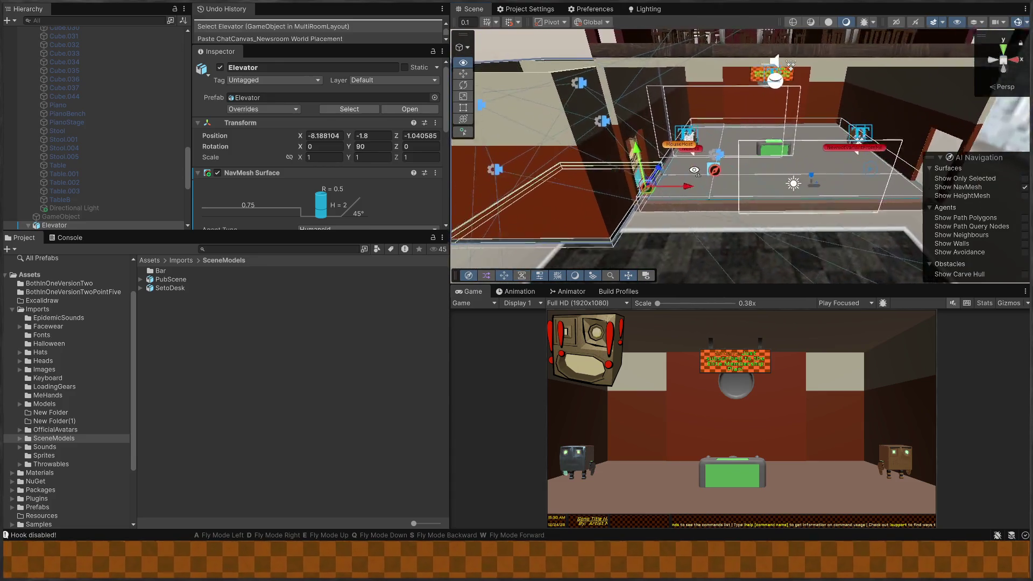
{"action": "mouse_move", "coordinate": [719, 135]}
{"action": "left_mouse_down"}
{"action": "mouse_move", "coordinate": [694, 123]}
{"action": "mouse_move", "coordinate": [733, 114]}
{"action": "mouse_move", "coordinate": [776, 144]}
{"action": "mouse_move", "coordinate": [593, 142]}
{"action": "mouse_move", "coordinate": [655, 143]}
{"action": "mouse_move", "coordinate": [756, 122]}
{"action": "mouse_move", "coordinate": [748, 102]}
{"action": "mouse_move", "coordinate": [716, 127]}
{"action": "mouse_move", "coordinate": [906, 205]}
{"action": "left_mouse_up"}
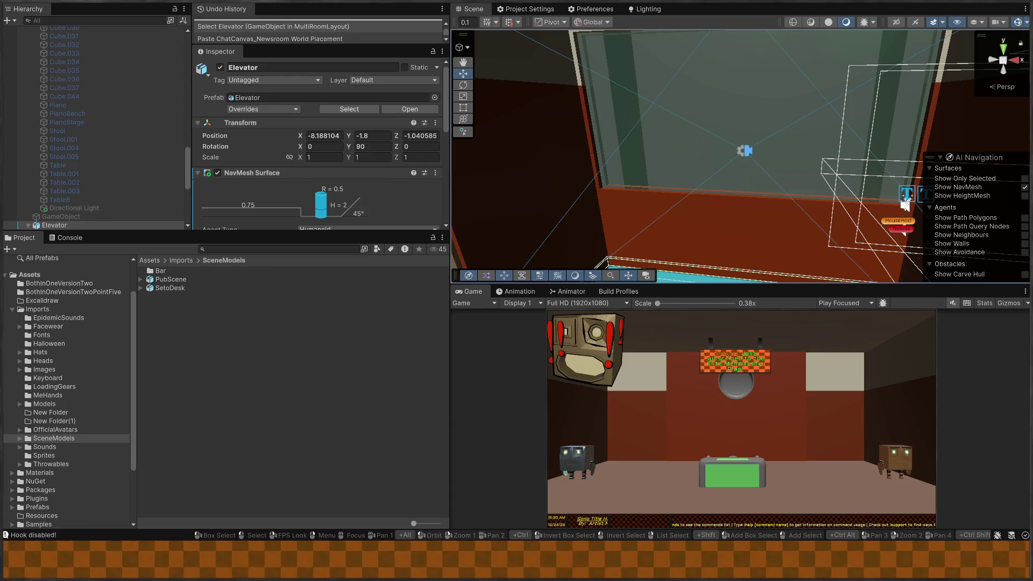
{"action": "mouse_move", "coordinate": [905, 203]}
{"action": "left_mouse_down"}
{"action": "mouse_move", "coordinate": [784, 139]}
{"action": "mouse_move", "coordinate": [525, 131]}
{"action": "mouse_move", "coordinate": [562, 145]}
{"action": "mouse_move", "coordinate": [533, 134]}
{"action": "mouse_move", "coordinate": [759, 143]}
{"action": "mouse_move", "coordinate": [665, 126]}
{"action": "mouse_move", "coordinate": [752, 180]}
{"action": "mouse_move", "coordinate": [748, 192]}
{"action": "mouse_move", "coordinate": [720, 187]}
{"action": "left_mouse_up"}
{"action": "left_click", "coordinate": [755, 187]}
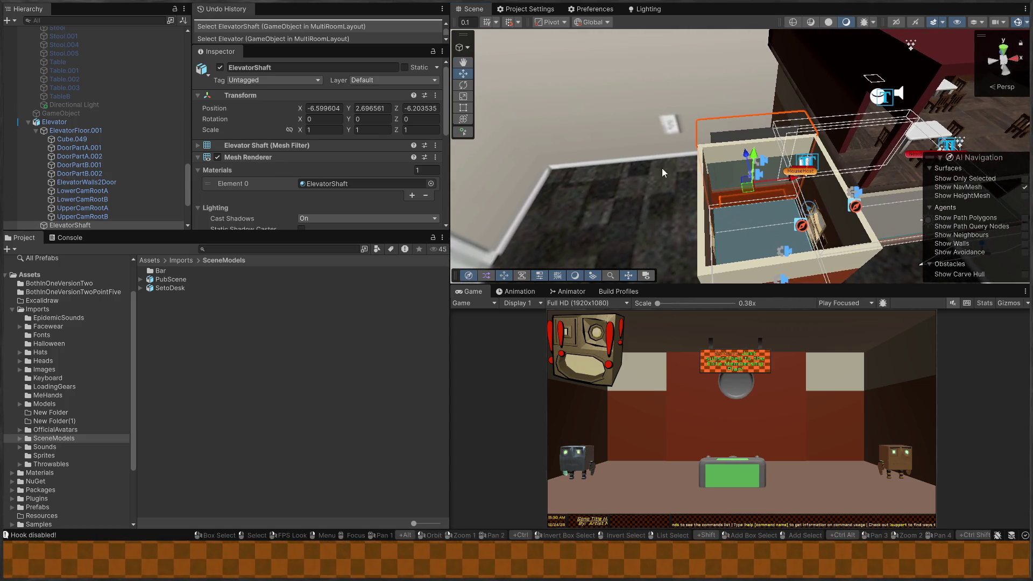
{"action": "left_click", "coordinate": [69, 224]}
{"action": "left_click", "coordinate": [77, 226]}
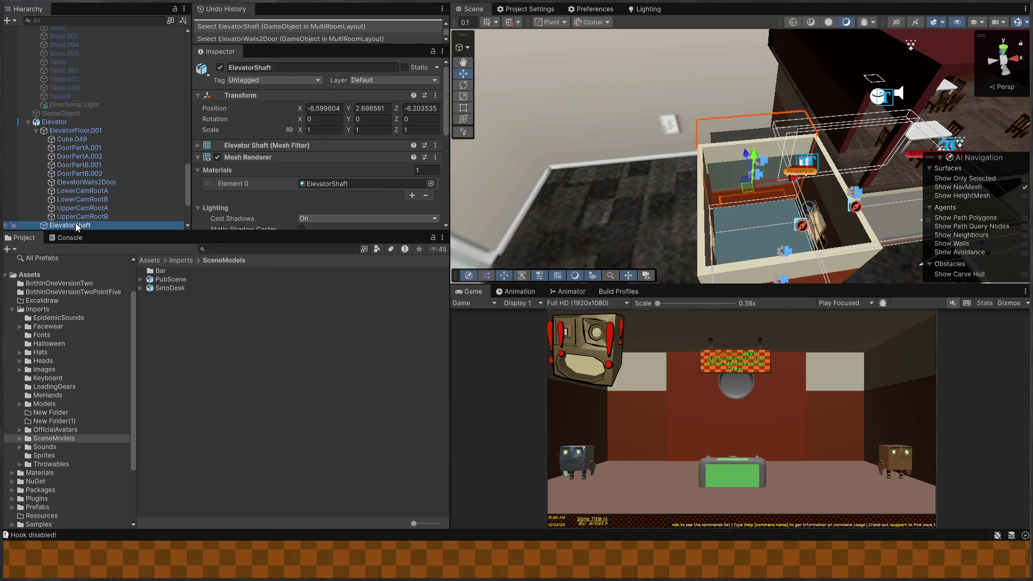
{"action": "left_click", "coordinate": [48, 122]}
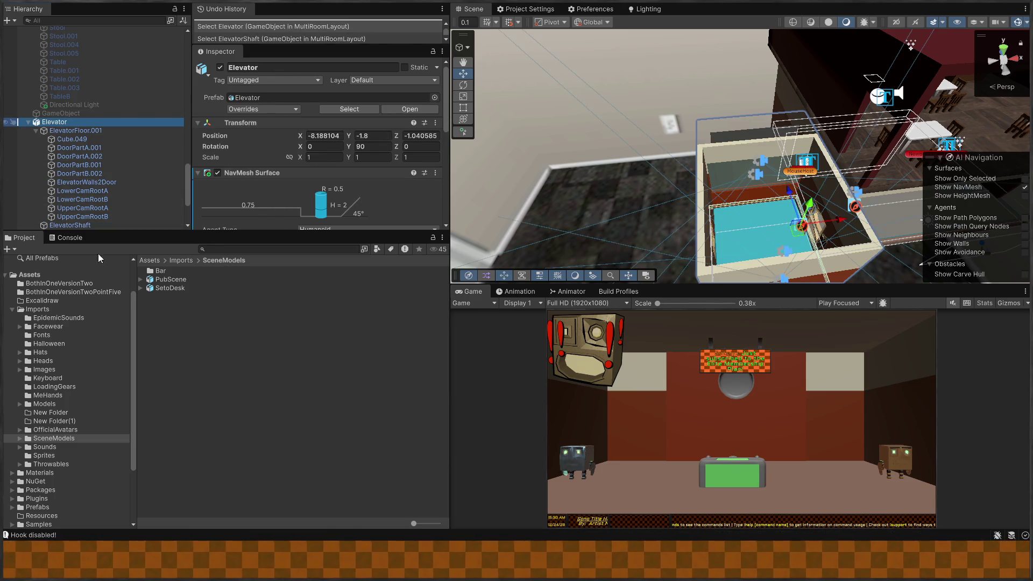
{"action": "key", "text": "ctrl+shift+g"}
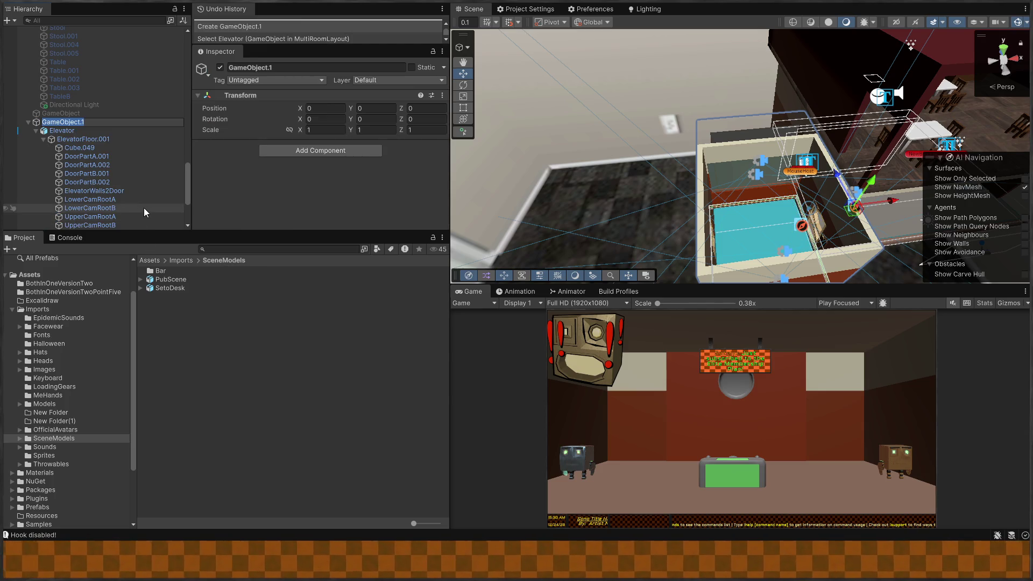
Name the new parent object ElevatorArea and paste in a copy of ElevatorShaft.
{"action": "type", "text": "Elevatr"}
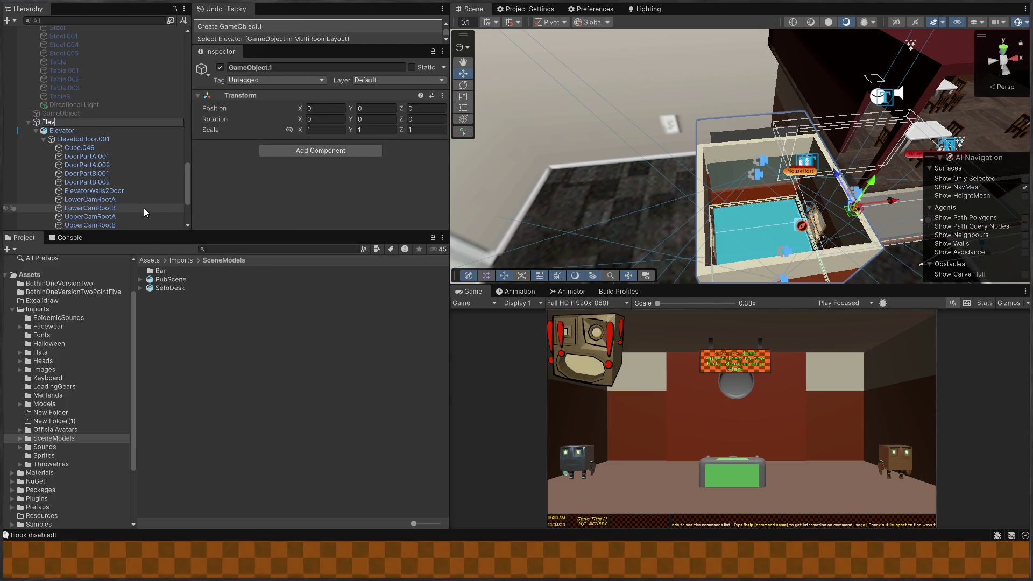
{"action": "key", "text": "BackSpace"}
{"action": "type", "text": "or"}
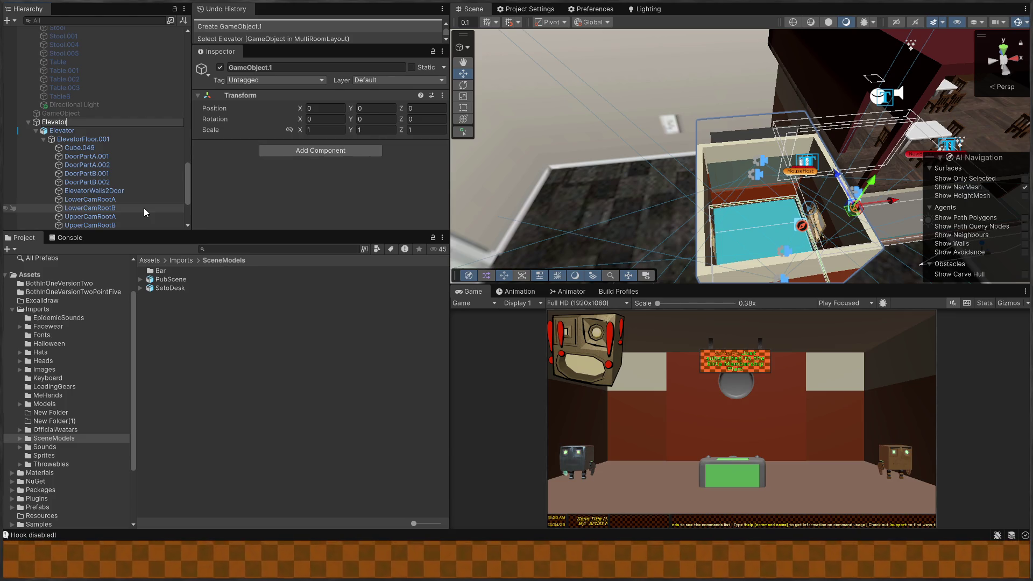
{"action": "type", "text": "Area"}
{"action": "key", "text": "Return"}
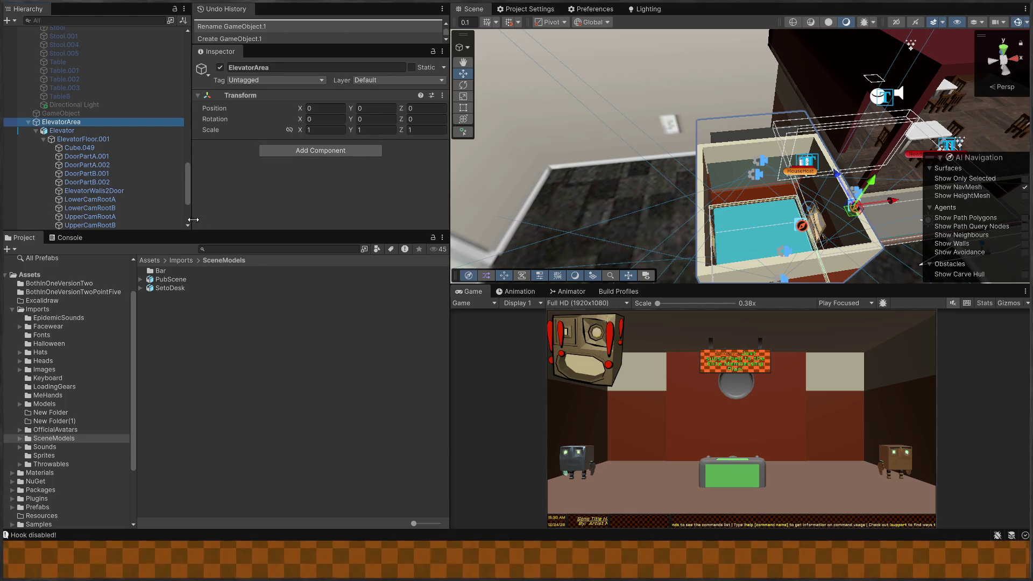
{"action": "key", "text": "ctrl+v"}
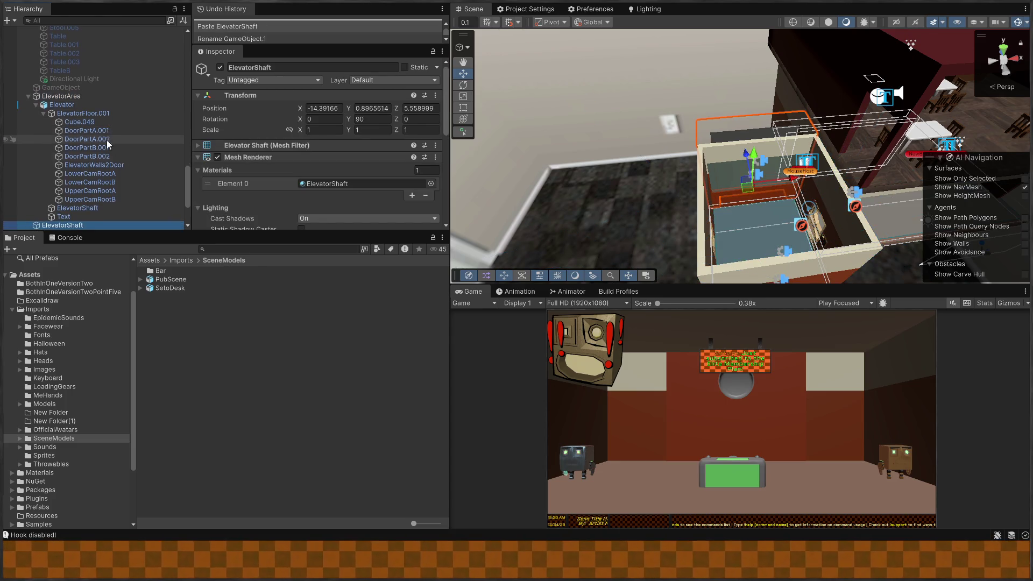
Rotate the pasted shaft wall a quarter turn around Y and move it into place beside the elevator.
{"action": "key", "text": "f"}
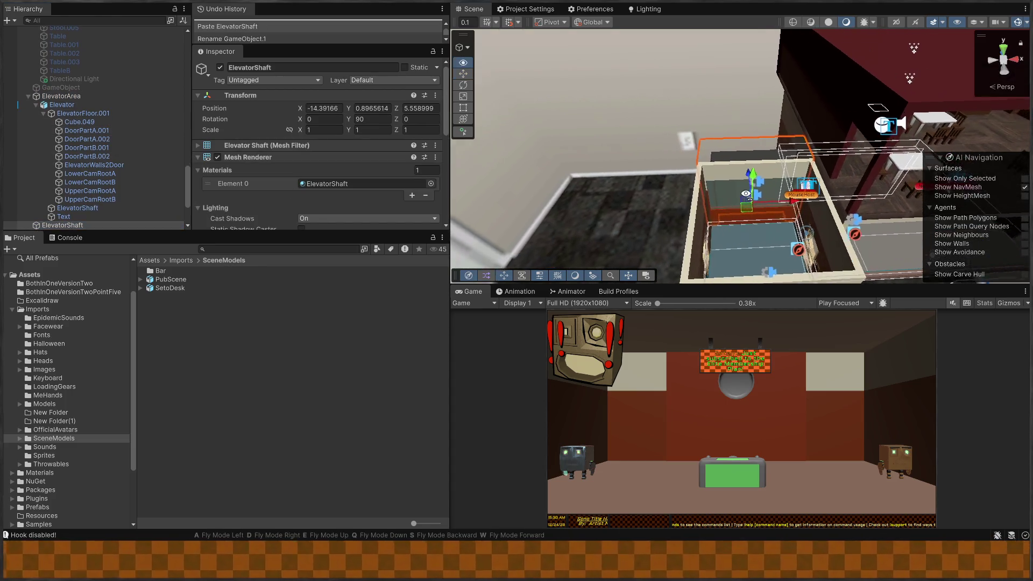
{"action": "key", "text": "e"}
{"action": "key", "text": "z"}
{"action": "key", "text": "x"}
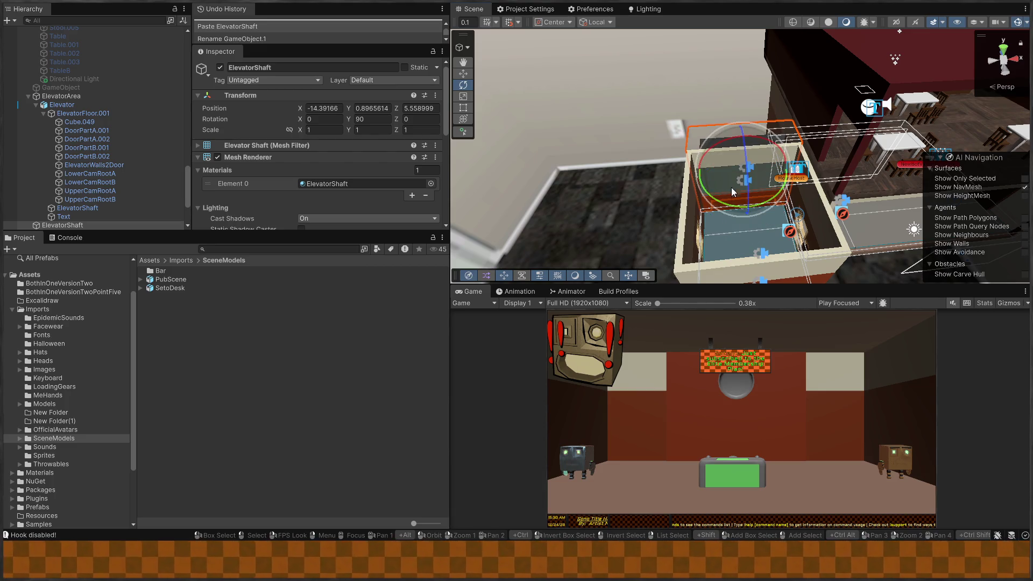
{"action": "mouse_move", "coordinate": [726, 203]}
{"action": "left_mouse_down"}
{"action": "mouse_move", "coordinate": [885, 209]}
{"action": "mouse_move", "coordinate": [914, 188]}
{"action": "mouse_move", "coordinate": [614, 149]}
{"action": "mouse_move", "coordinate": [769, 237]}
{"action": "mouse_move", "coordinate": [786, 269]}
{"action": "mouse_move", "coordinate": [785, 253]}
{"action": "left_mouse_up"}
{"action": "mouse_move", "coordinate": [788, 199]}
{"action": "left_mouse_down"}
{"action": "mouse_move", "coordinate": [790, 190]}
{"action": "mouse_move", "coordinate": [790, 218]}
{"action": "left_mouse_up"}
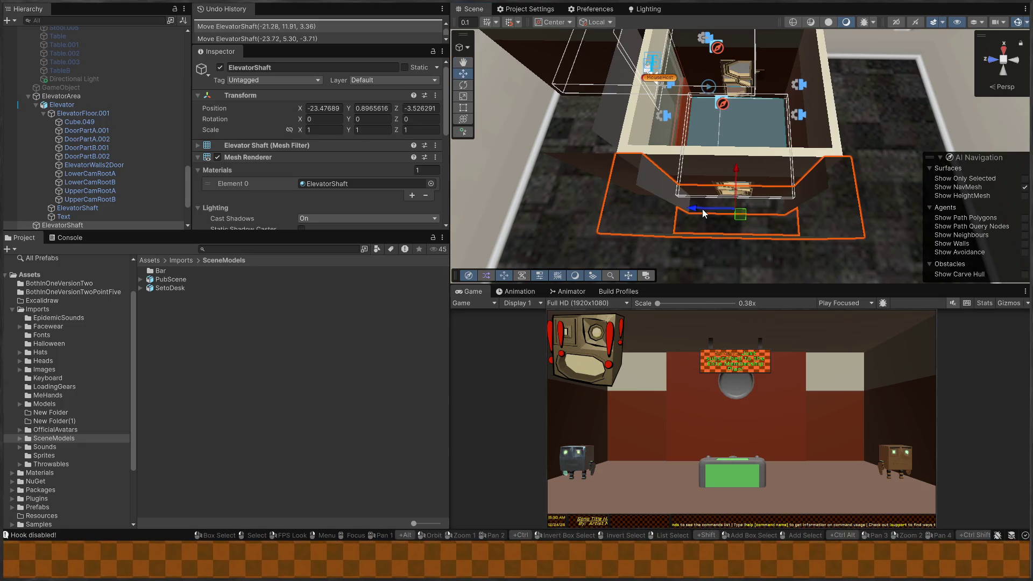
{"action": "mouse_move", "coordinate": [695, 208]}
{"action": "left_mouse_down"}
{"action": "mouse_move", "coordinate": [708, 208]}
{"action": "mouse_move", "coordinate": [490, 134]}
{"action": "mouse_move", "coordinate": [442, 83]}
{"action": "mouse_move", "coordinate": [355, 37]}
{"action": "mouse_move", "coordinate": [270, 34]}
{"action": "mouse_move", "coordinate": [469, 115]}
{"action": "mouse_move", "coordinate": [612, 54]}
{"action": "mouse_move", "coordinate": [672, 181]}
{"action": "left_mouse_up"}
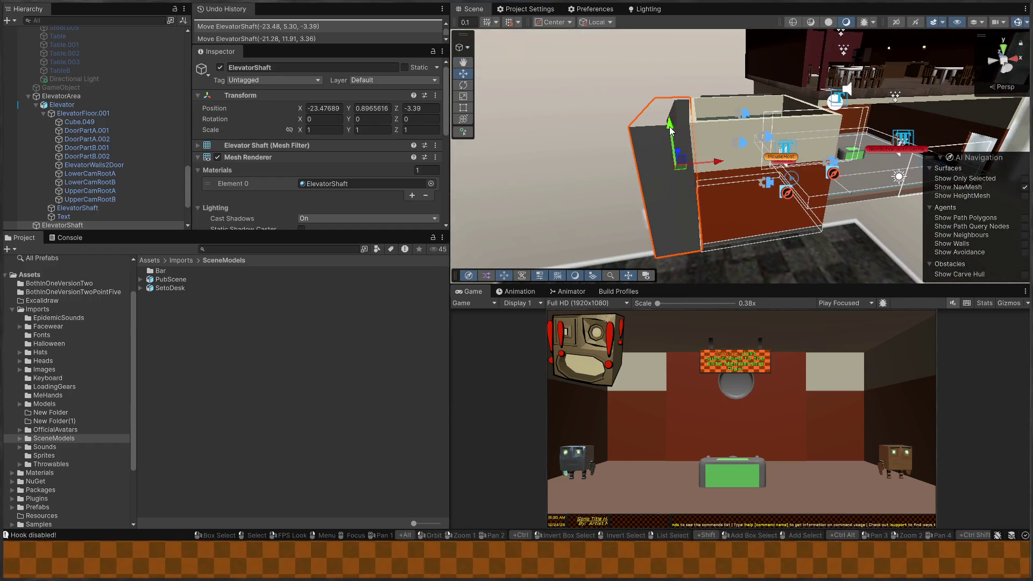
Paste a copy of the shaft wall, move it below the shaft, then undo that move.
{"action": "key", "text": "ctrl+v"}
{"action": "mouse_move", "coordinate": [670, 130]}
{"action": "left_mouse_down"}
{"action": "mouse_move", "coordinate": [677, 231]}
{"action": "mouse_move", "coordinate": [665, 278]}
{"action": "mouse_move", "coordinate": [699, 251]}
{"action": "left_mouse_up"}
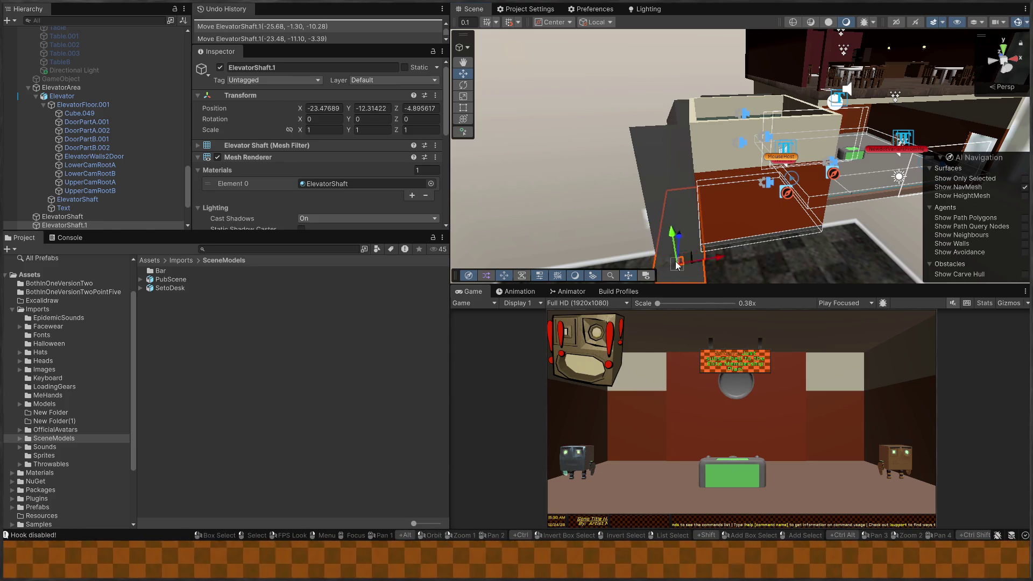
{"action": "key", "text": "f"}
{"action": "key", "text": "ctrl+z"}
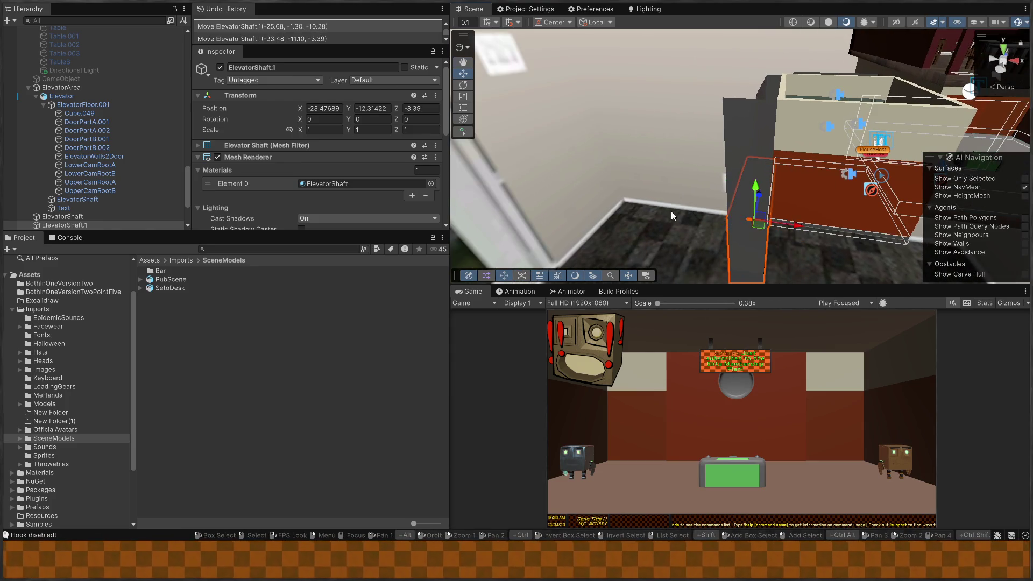
Select both shaft walls, copy and paste them, and move the copies up above the shaft.
{"action": "right_click", "coordinate": [672, 212]}
{"action": "left_click", "coordinate": [724, 208], "text": "ctrl"}
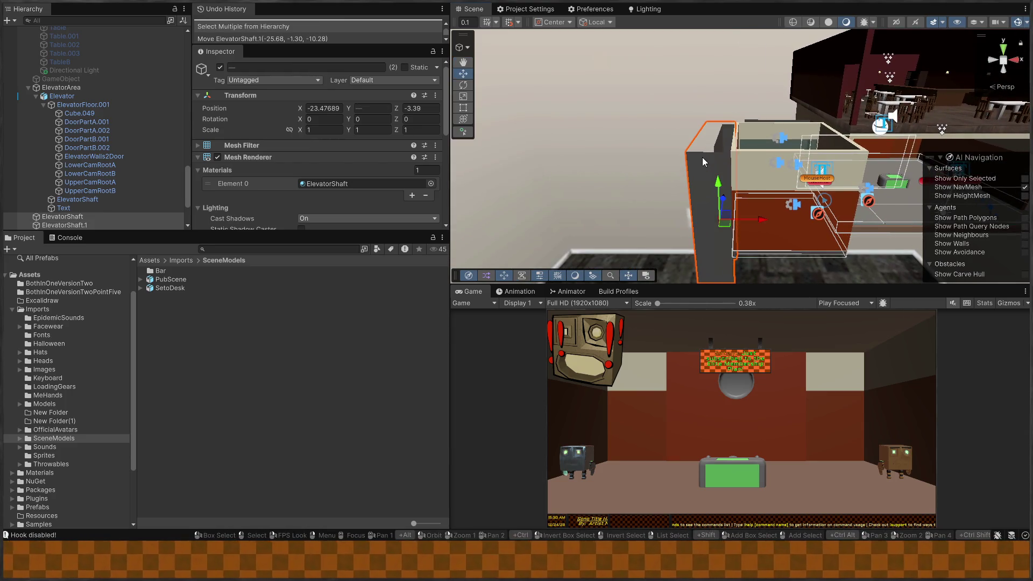
{"action": "key", "text": "ctrl+c"}
{"action": "key", "text": "ctrl+v"}
{"action": "left_click_drag", "start_coordinate": [744, 258], "coordinate": [738, 108]}
Bring the view down to the shaft and select the ElevatorShaft wall.
{"action": "right_click", "coordinate": [738, 108]}
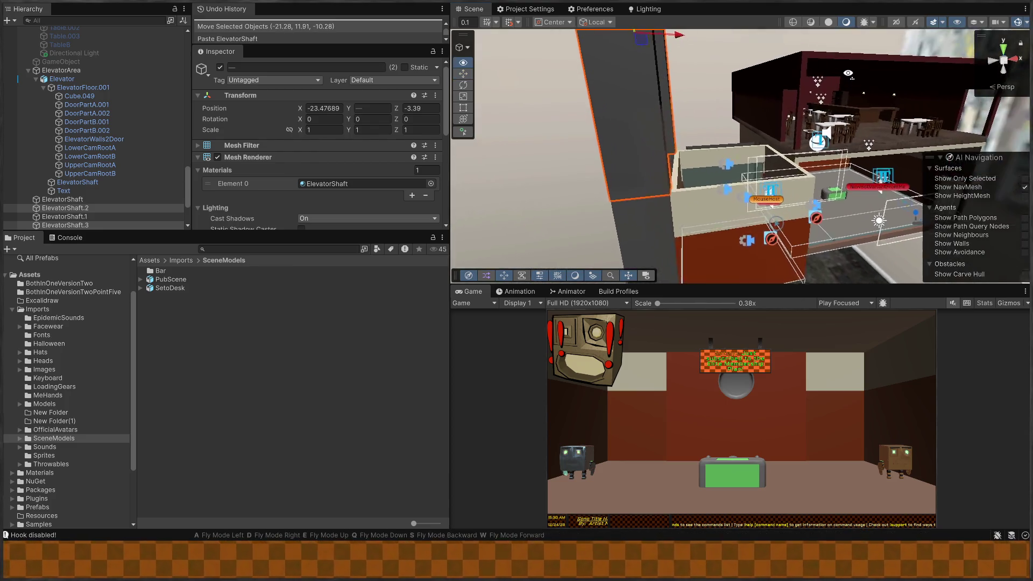
{"action": "left_click_drag", "start_coordinate": [743, 56], "coordinate": [748, 161]}
{"action": "left_click", "coordinate": [748, 163]}
{"action": "left_click", "coordinate": [763, 163]}
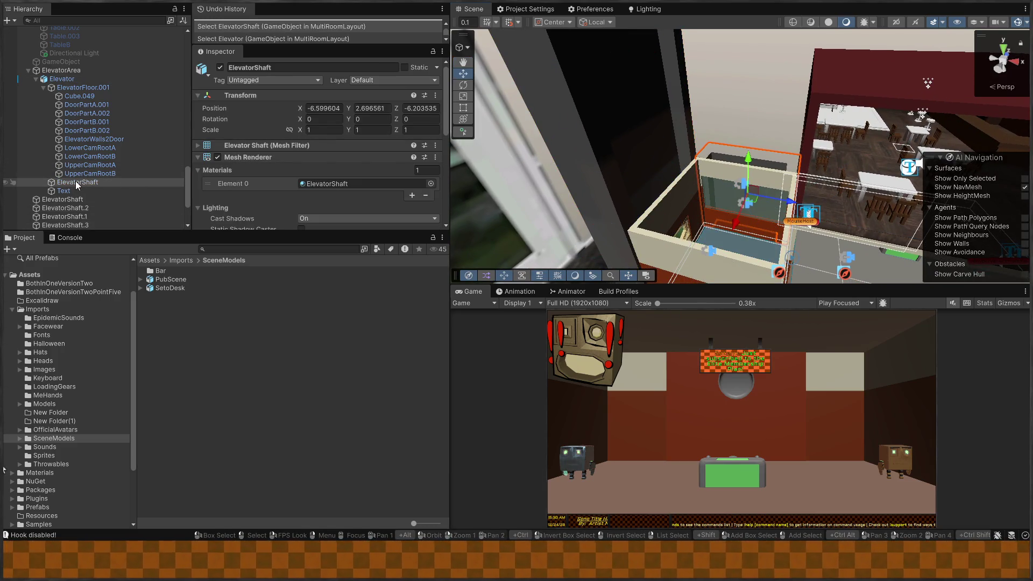
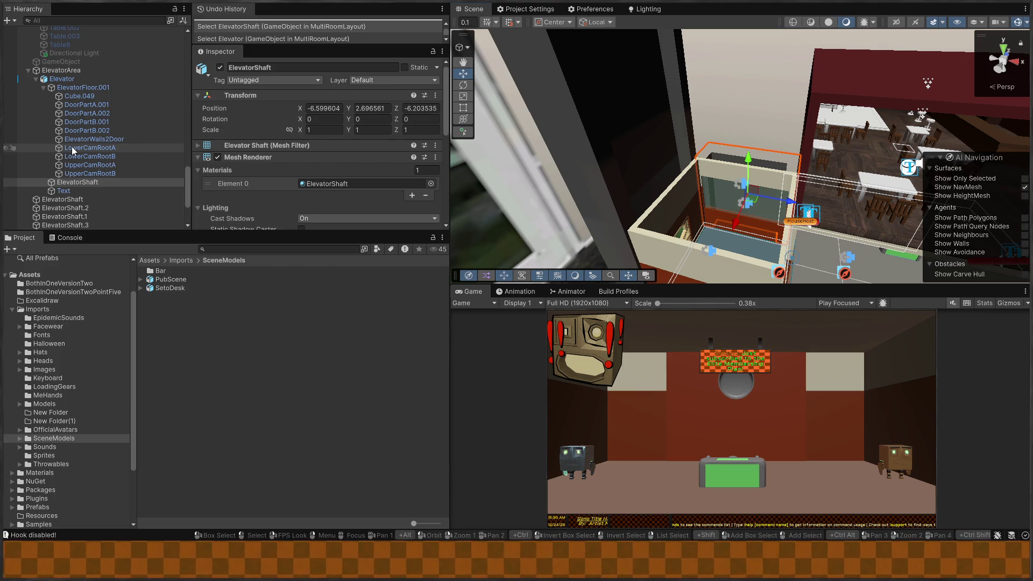
Select the Elevator object and unpack it from its prefab.
{"action": "mouse_move", "coordinate": [807, 178]}
{"action": "left_mouse_down"}
{"action": "mouse_move", "coordinate": [868, 162]}
{"action": "mouse_move", "coordinate": [803, 90]}
{"action": "mouse_move", "coordinate": [813, 95]}
{"action": "left_mouse_up"}
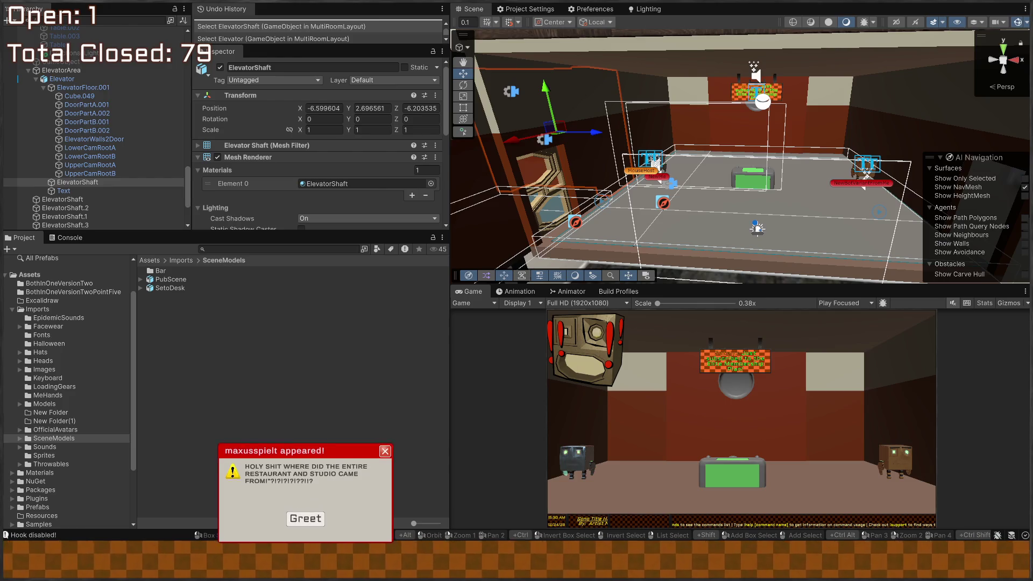
{"action": "left_click", "coordinate": [384, 451]}
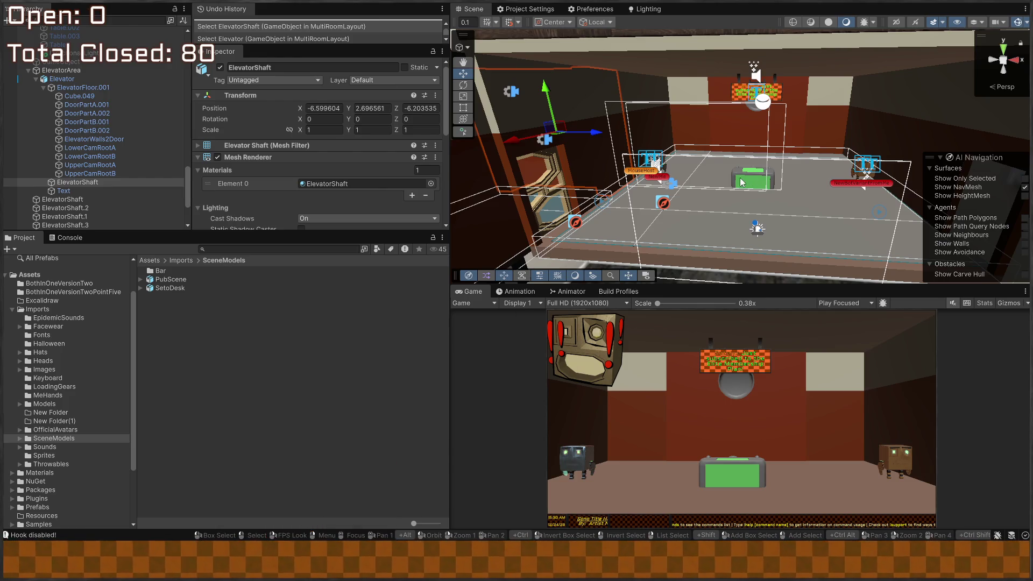
{"action": "mouse_move", "coordinate": [702, 181]}
{"action": "left_mouse_down"}
{"action": "mouse_move", "coordinate": [703, 153]}
{"action": "mouse_move", "coordinate": [718, 173]}
{"action": "left_mouse_up"}
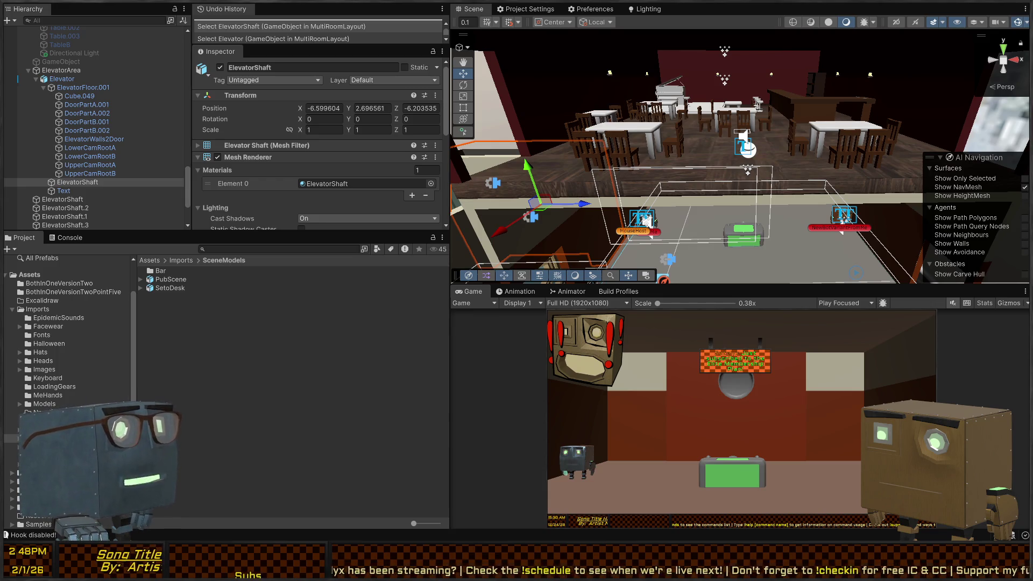
{"action": "mouse_move", "coordinate": [646, 221]}
{"action": "left_mouse_down"}
{"action": "mouse_move", "coordinate": [676, 118]}
{"action": "mouse_move", "coordinate": [599, 156]}
{"action": "mouse_move", "coordinate": [650, 160]}
{"action": "mouse_move", "coordinate": [669, 138]}
{"action": "mouse_move", "coordinate": [675, 157]}
{"action": "mouse_move", "coordinate": [656, 149]}
{"action": "mouse_move", "coordinate": [611, 198]}
{"action": "mouse_move", "coordinate": [653, 204]}
{"action": "left_mouse_up"}
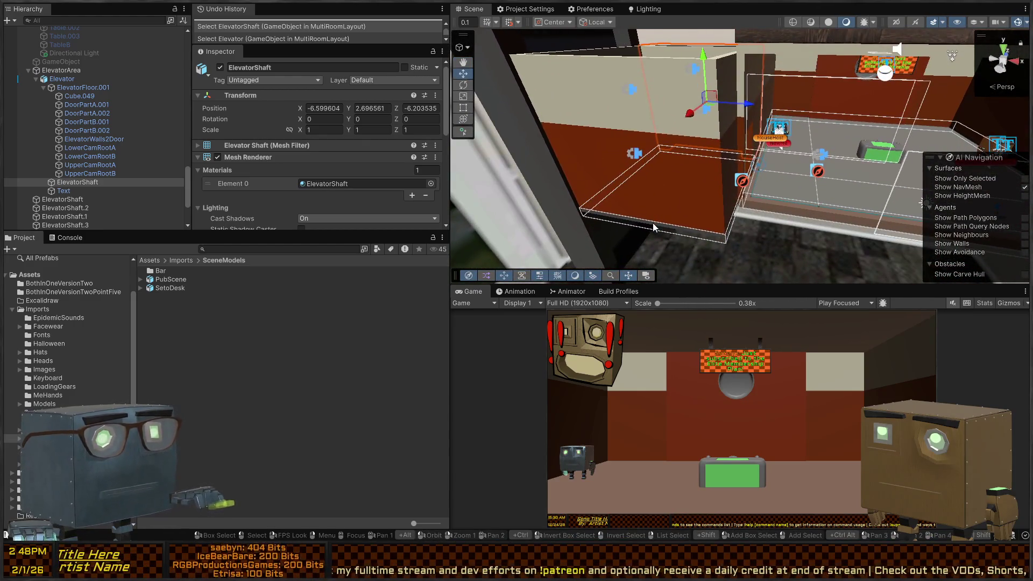
{"action": "left_click", "coordinate": [654, 223]}
{"action": "left_click_drag", "start_coordinate": [713, 170], "coordinate": [758, 141]}
{"action": "left_click", "coordinate": [72, 78]}
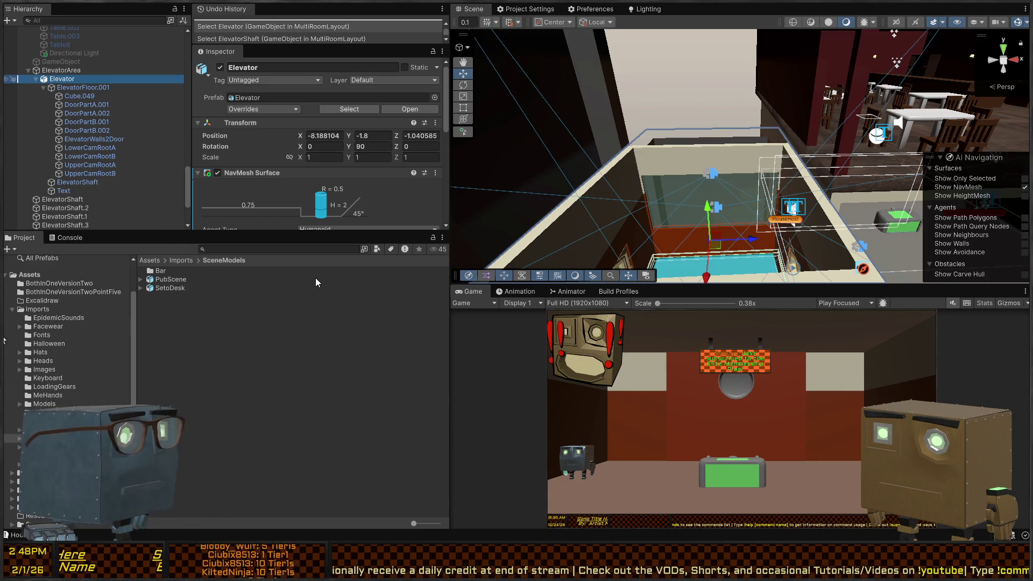
{"action": "key", "text": "ctrl+shift+u"}
Move ElevatorShaft under ElevatorArea, duplicate it and raise the copy onto the original.
{"action": "left_click", "coordinate": [71, 86]}
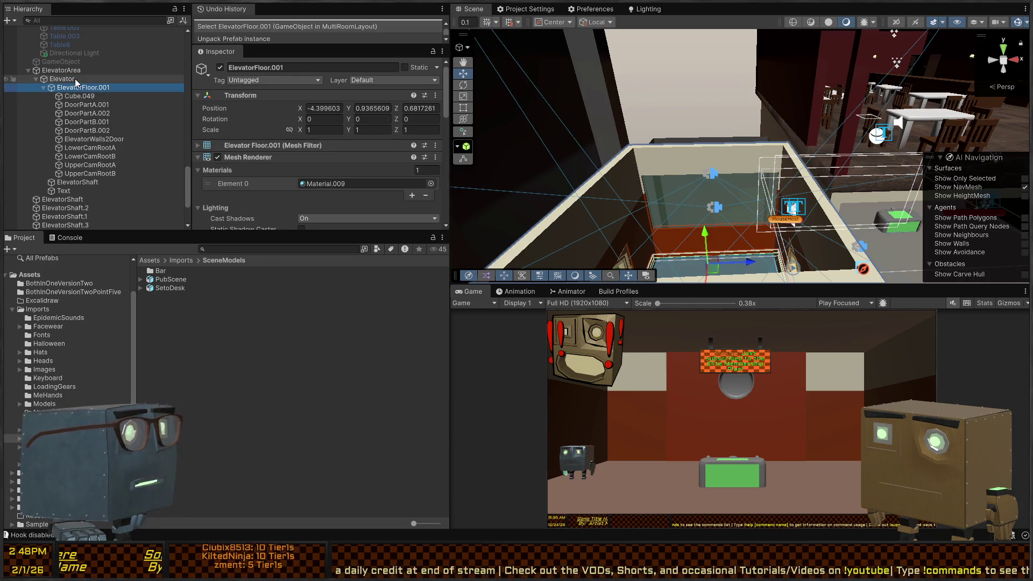
{"action": "left_click_drag", "start_coordinate": [82, 181], "coordinate": [60, 78]}
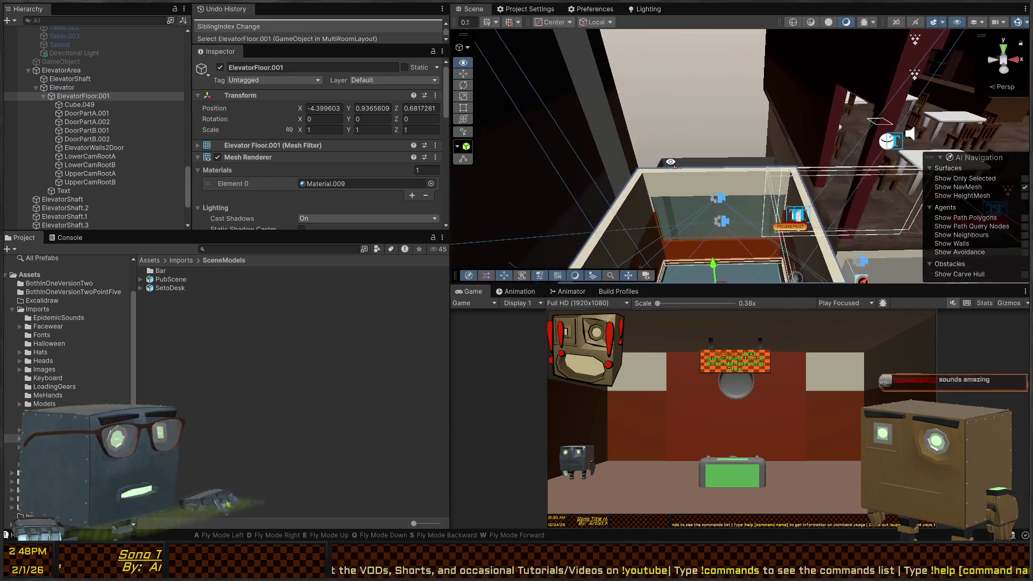
{"action": "left_click", "coordinate": [695, 170]}
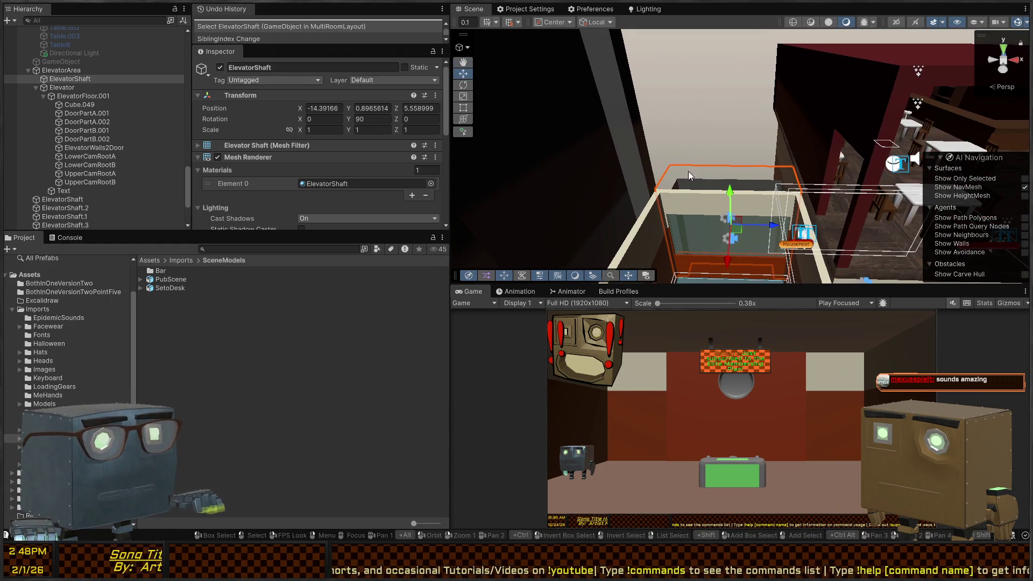
{"action": "key", "text": "ctrl+d"}
{"action": "mouse_move", "coordinate": [692, 263]}
{"action": "left_mouse_down"}
{"action": "mouse_move", "coordinate": [681, 188]}
{"action": "mouse_move", "coordinate": [696, 153]}
{"action": "left_mouse_up"}
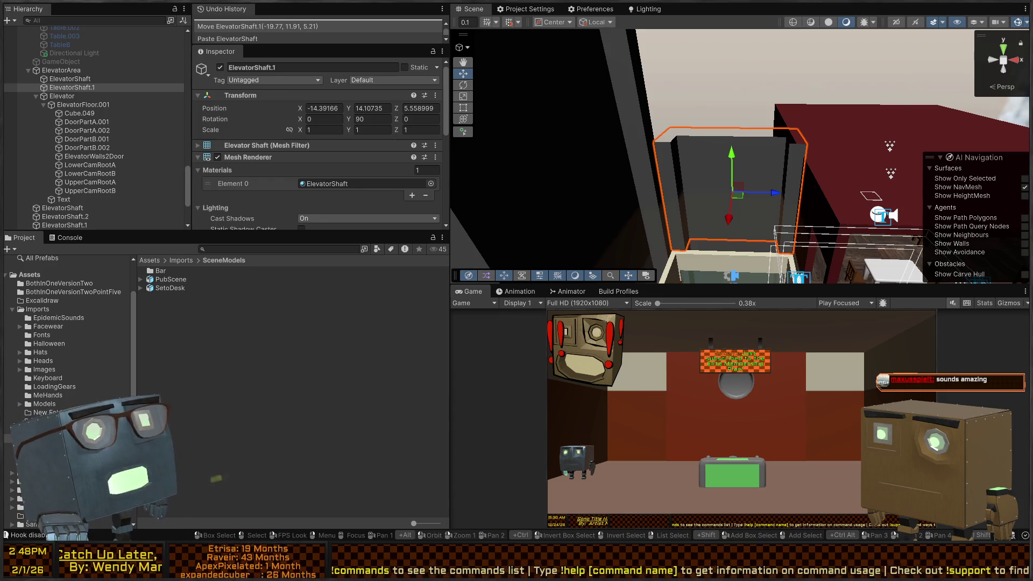
Stack a second shaft copy on top of the first, then select PubScene.
{"action": "left_click_drag", "start_coordinate": [693, 110], "coordinate": [688, 163]}
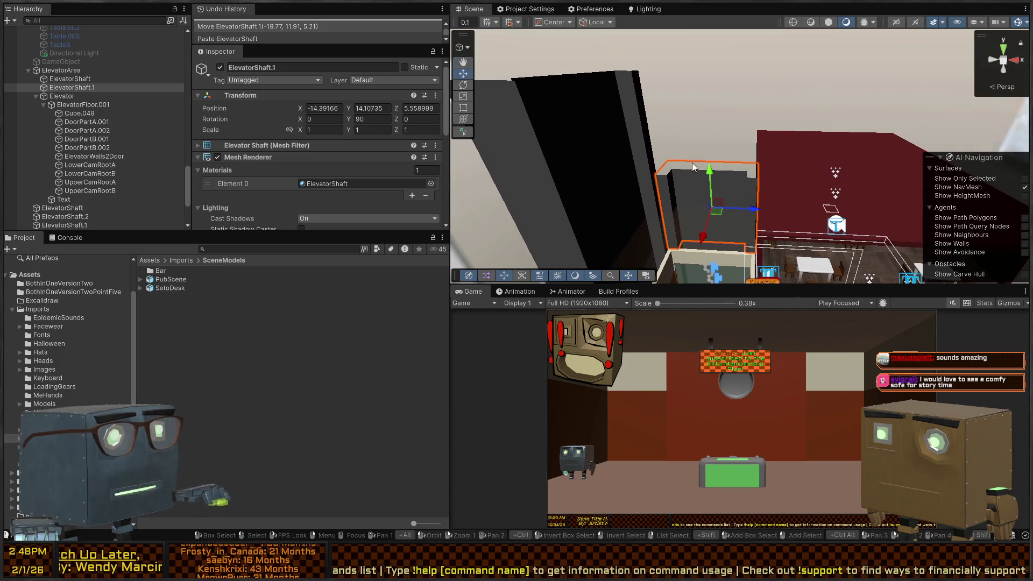
{"action": "key", "text": "ctrl+v"}
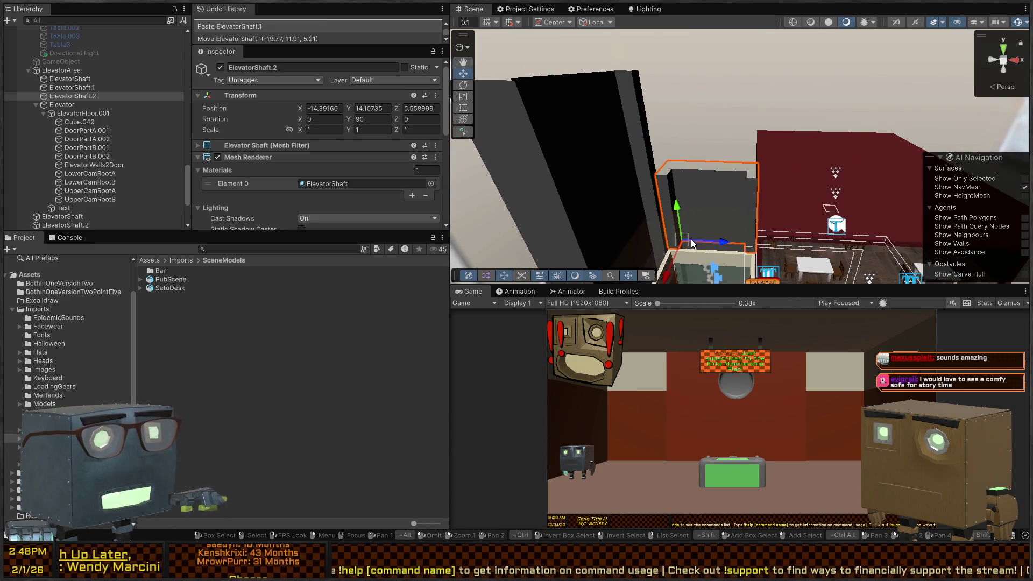
{"action": "mouse_move", "coordinate": [687, 248]}
{"action": "left_mouse_down"}
{"action": "mouse_move", "coordinate": [672, 166]}
{"action": "mouse_move", "coordinate": [846, 203]}
{"action": "mouse_move", "coordinate": [691, 131]}
{"action": "mouse_move", "coordinate": [722, 224]}
{"action": "mouse_move", "coordinate": [725, 134]}
{"action": "mouse_move", "coordinate": [744, 126]}
{"action": "left_mouse_up"}
{"action": "scroll", "coordinate": [744, 126], "scroll_direction": "down", "scroll_amount": 5}
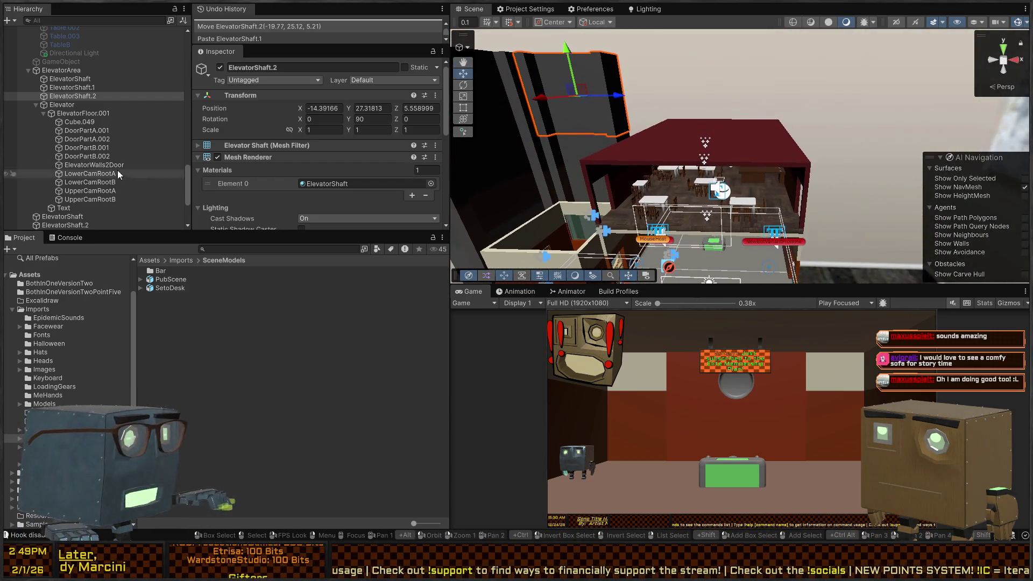
{"action": "scroll", "coordinate": [54, 129], "scroll_direction": "down", "scroll_amount": 4}
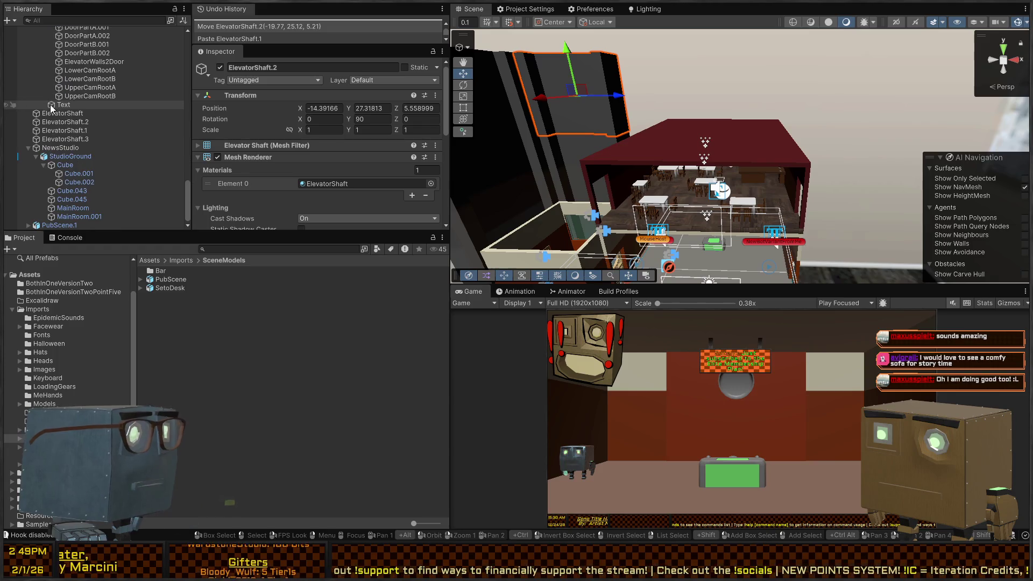
{"action": "scroll", "coordinate": [44, 144], "scroll_direction": "down", "scroll_amount": 10}
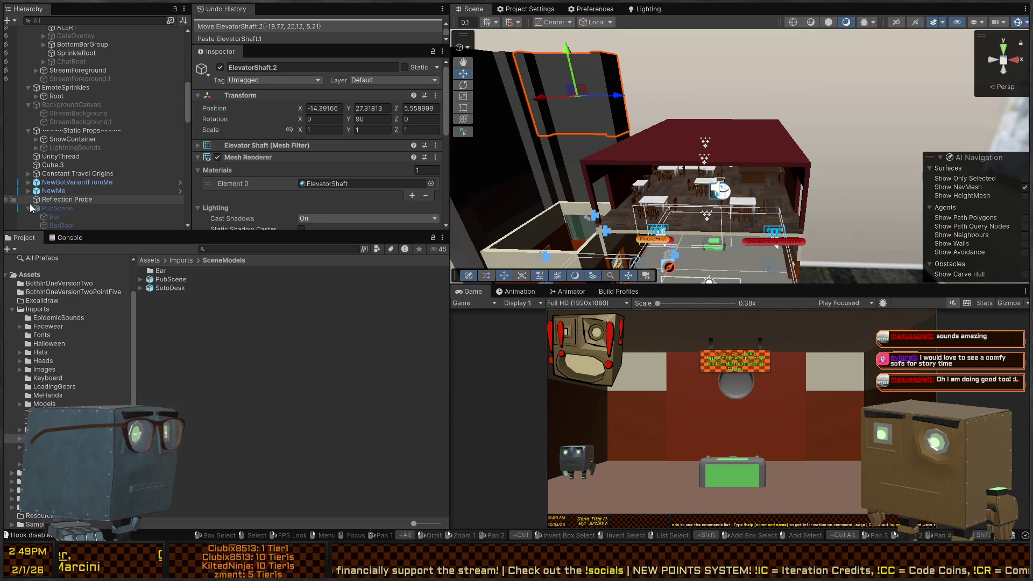
{"action": "left_click", "coordinate": [28, 212]}
Activate PubScene and move the restaurant to 94.1, 12.54, 39.6.
{"action": "key", "text": "alt+shift+a"}
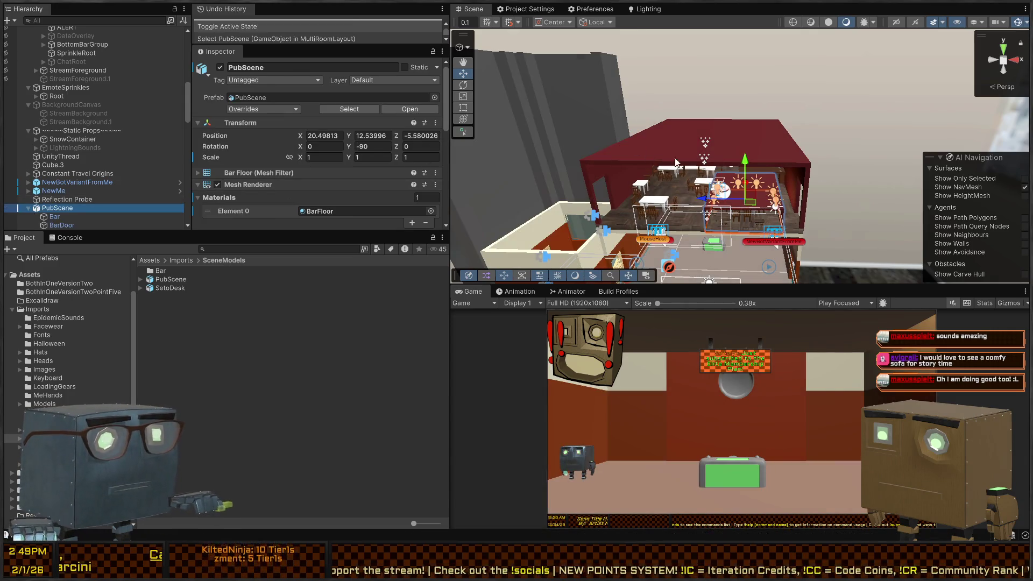
{"action": "left_click_drag", "start_coordinate": [751, 205], "coordinate": [759, 200]}
{"action": "key", "text": "f"}
{"action": "right_click", "coordinate": [766, 193]}
{"action": "key", "text": "w"}
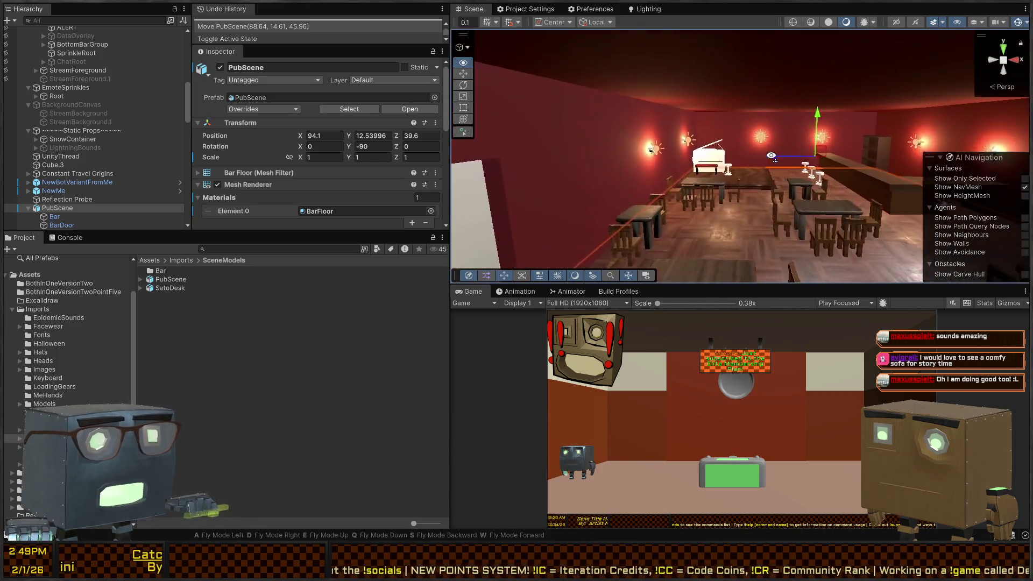
{"action": "key", "text": "w"}
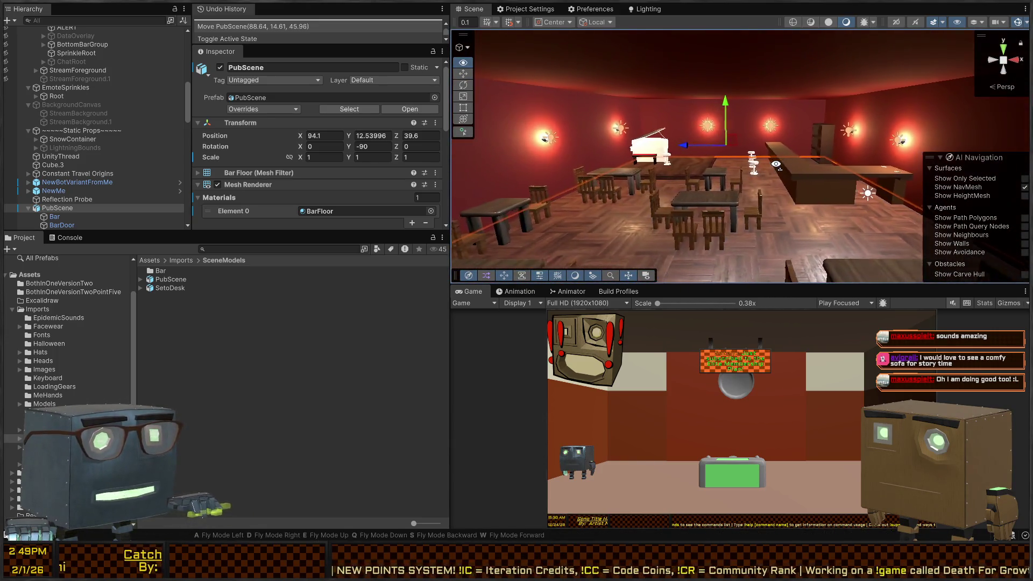
{"action": "key", "text": "w"}
Make the Scene view panel taller and wider to see more of the pub.
{"action": "left_click_drag", "start_coordinate": [748, 283], "coordinate": [748, 410]}
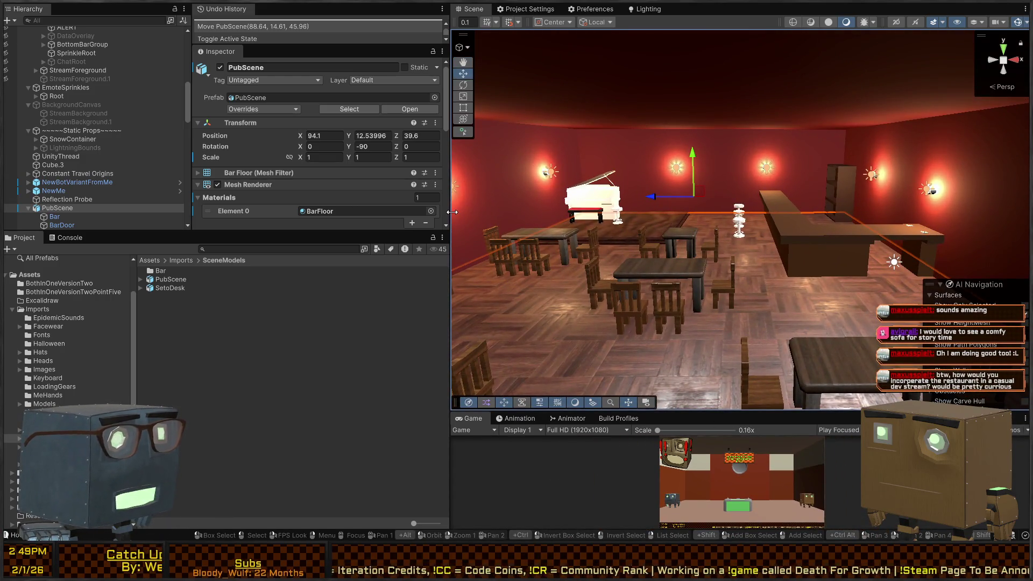
{"action": "left_click_drag", "start_coordinate": [452, 216], "coordinate": [323, 216]}
{"action": "right_click", "coordinate": [618, 200]}
{"action": "key", "text": "s"}
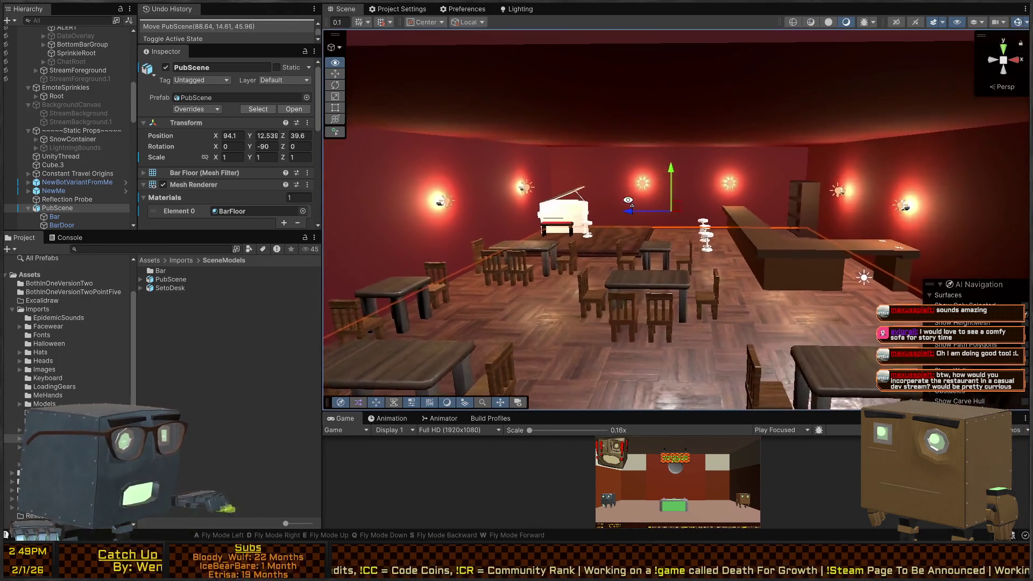
{"action": "scroll", "coordinate": [80, 155], "scroll_direction": "down", "scroll_amount": 10}
{"action": "scroll", "coordinate": [79, 161], "scroll_direction": "down", "scroll_amount": 8}
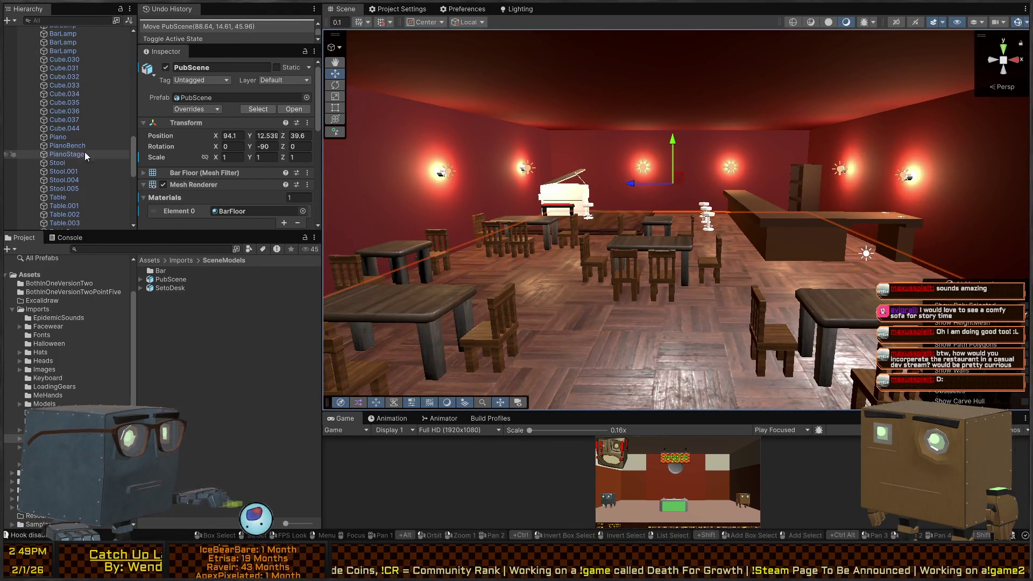
{"action": "scroll", "coordinate": [70, 150], "scroll_direction": "up", "scroll_amount": 15}
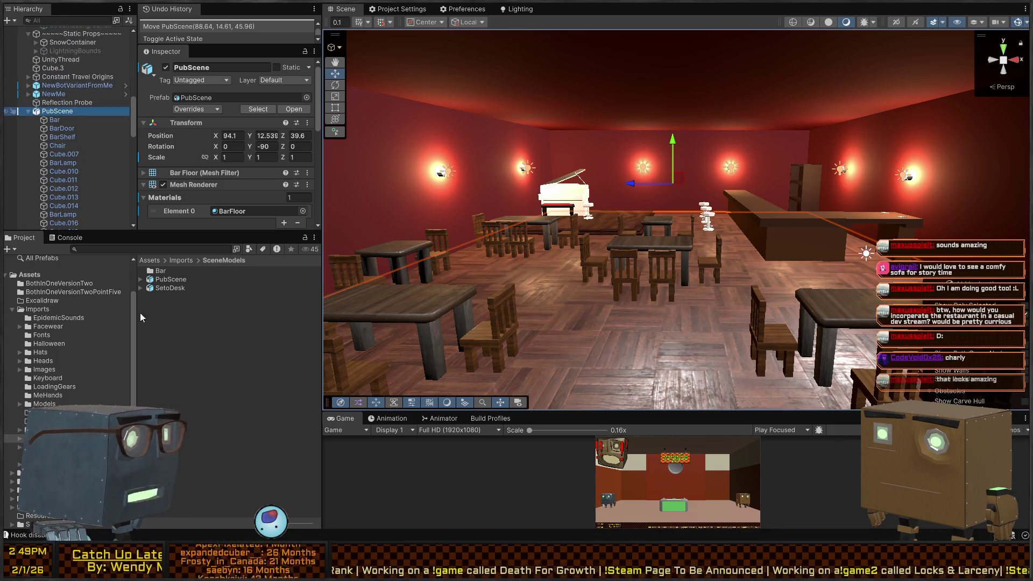
{"action": "scroll", "coordinate": [76, 147], "scroll_direction": "down", "scroll_amount": 10}
{"action": "scroll", "coordinate": [75, 147], "scroll_direction": "down", "scroll_amount": 5}
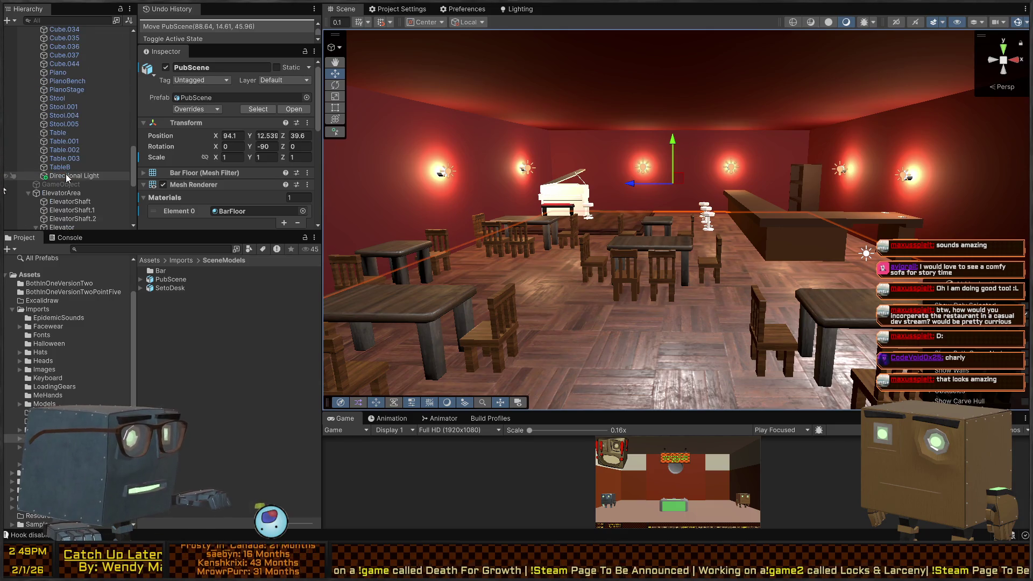
Select PubScene with all its children and isolate those 46 objects.
{"action": "left_click", "coordinate": [64, 176], "text": "shift"}
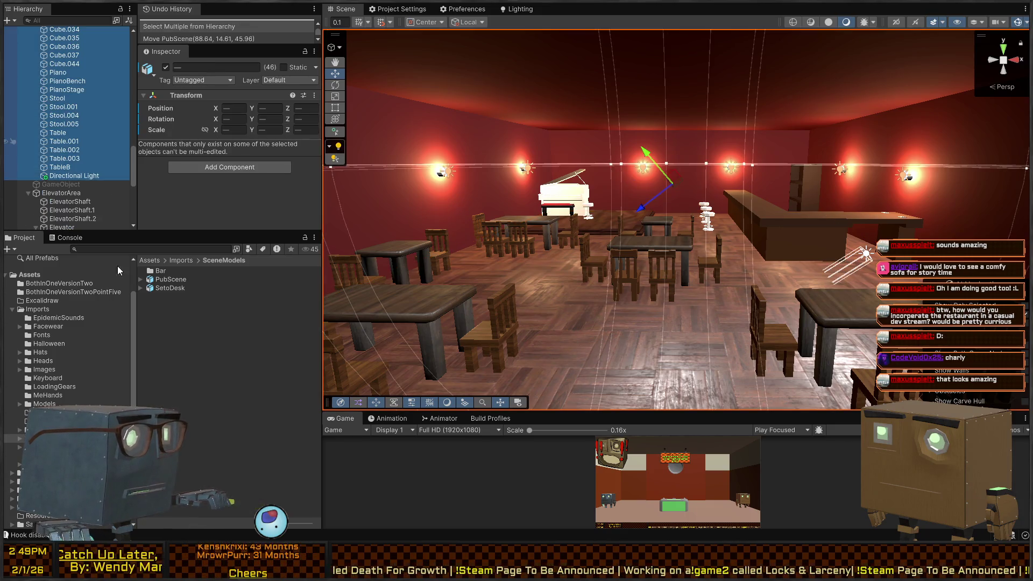
{"action": "right_click", "coordinate": [633, 207]}
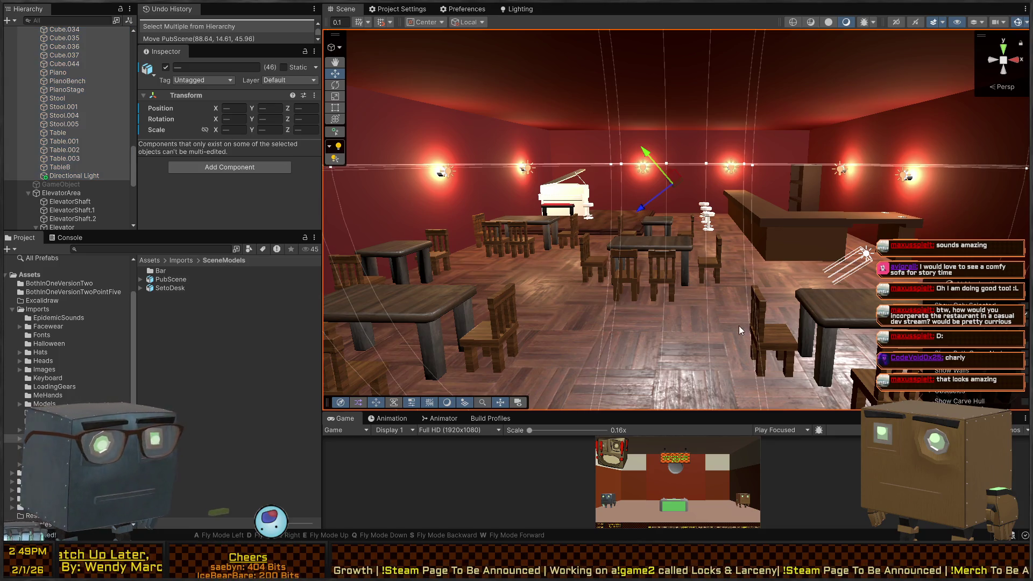
{"action": "key", "text": "shift+h"}
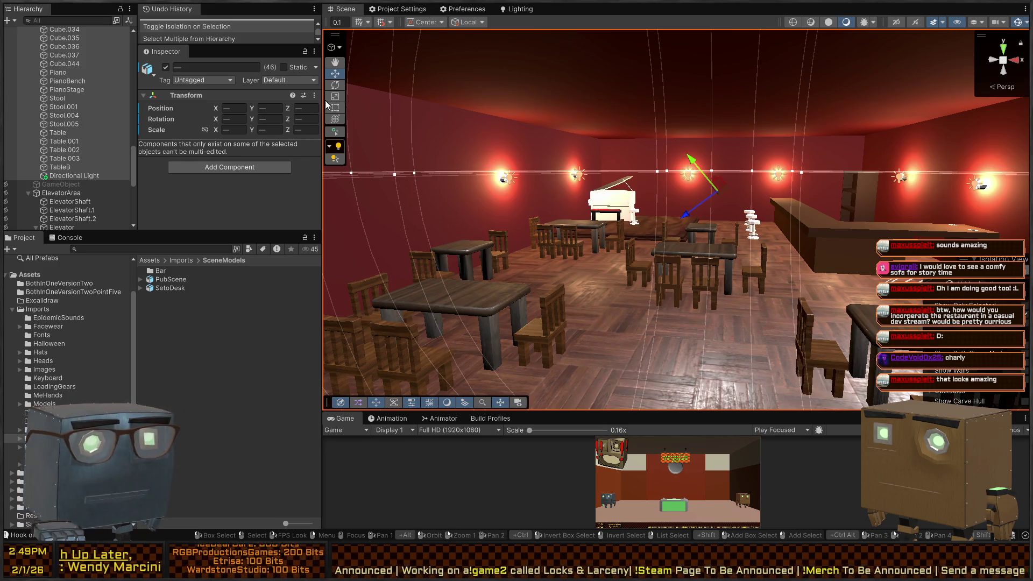
Filter the Hierarchy by 'Light' and select the directional light.
{"action": "scroll", "coordinate": [65, 102], "scroll_direction": "up", "scroll_amount": 10}
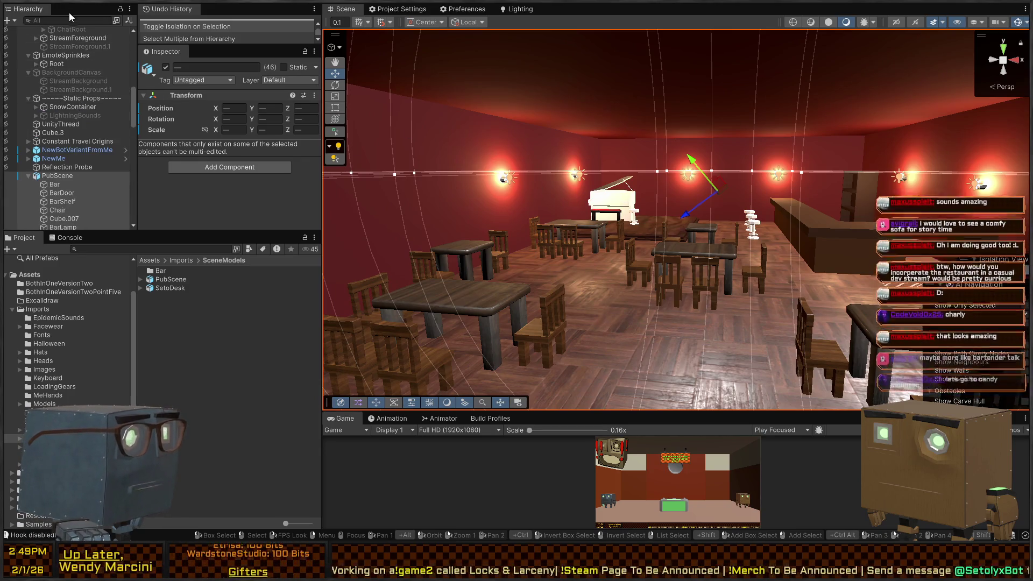
{"action": "left_click", "coordinate": [81, 21]}
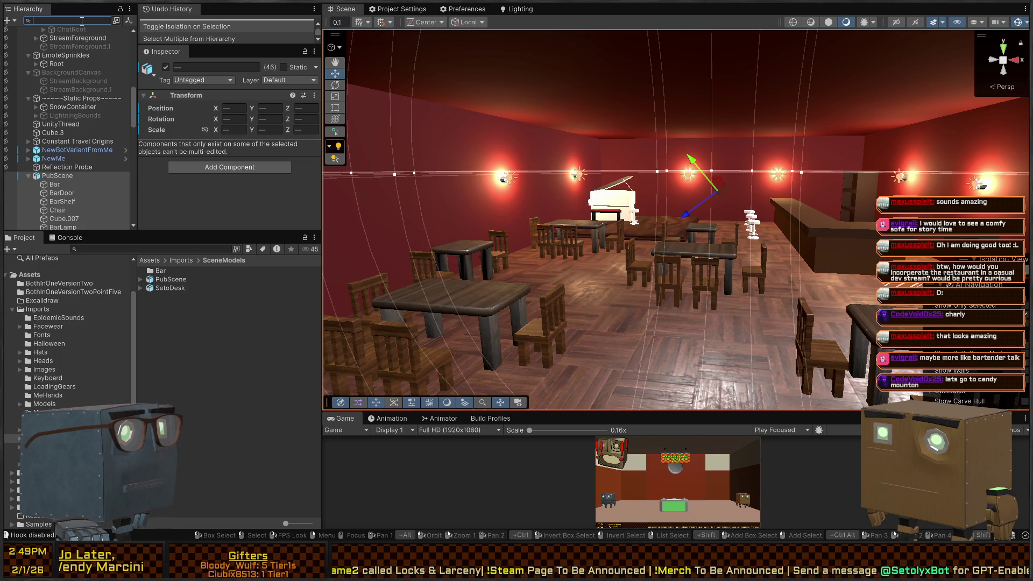
{"action": "type", "text": "Light"}
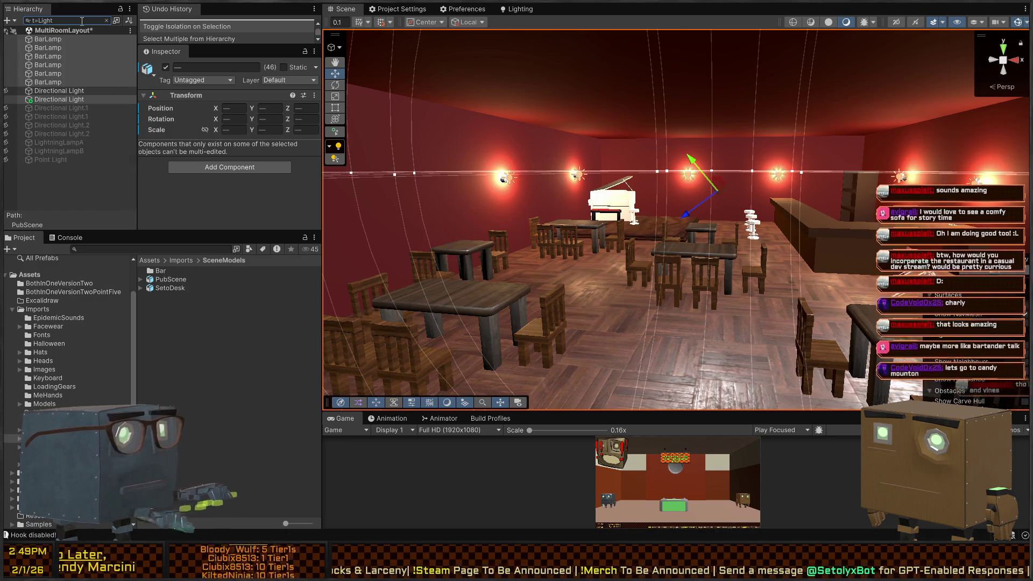
{"action": "left_click", "coordinate": [72, 102]}
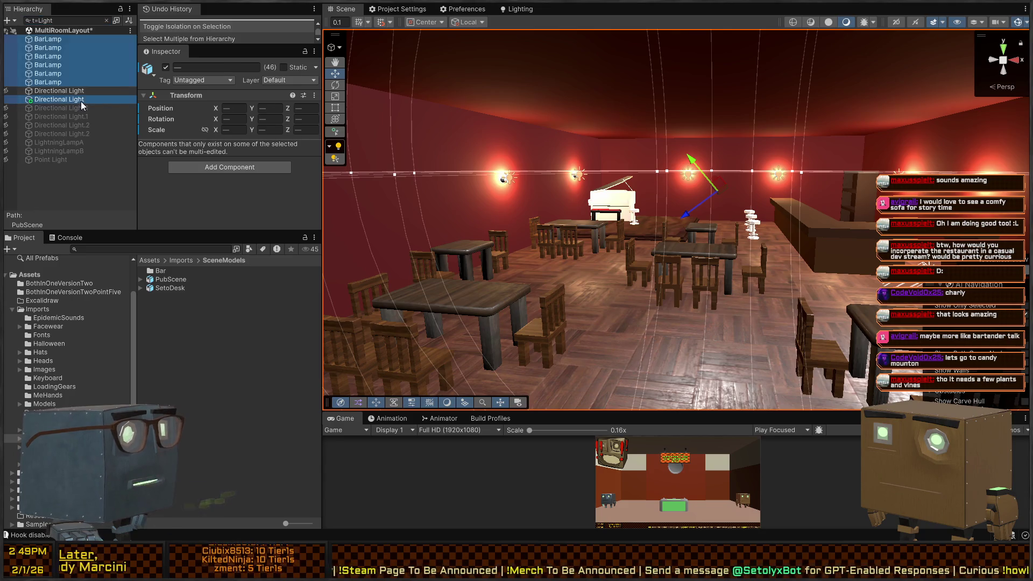
{"action": "mouse_move", "coordinate": [661, 177]}
{"action": "left_mouse_down"}
{"action": "mouse_move", "coordinate": [566, 168]}
{"action": "mouse_move", "coordinate": [650, 160]}
{"action": "mouse_move", "coordinate": [753, 177]}
{"action": "mouse_move", "coordinate": [794, 164]}
{"action": "mouse_move", "coordinate": [732, 191]}
{"action": "mouse_move", "coordinate": [644, 178]}
{"action": "mouse_move", "coordinate": [670, 175]}
{"action": "left_mouse_up"}
{"action": "scroll", "coordinate": [589, 165], "scroll_direction": "down", "scroll_amount": 5}
{"action": "scroll", "coordinate": [607, 164], "scroll_direction": "down", "scroll_amount": 3}
Lower the six bar lamps' intensity to 6.64, then undo it back to 8.15.
{"action": "left_click", "coordinate": [47, 39]}
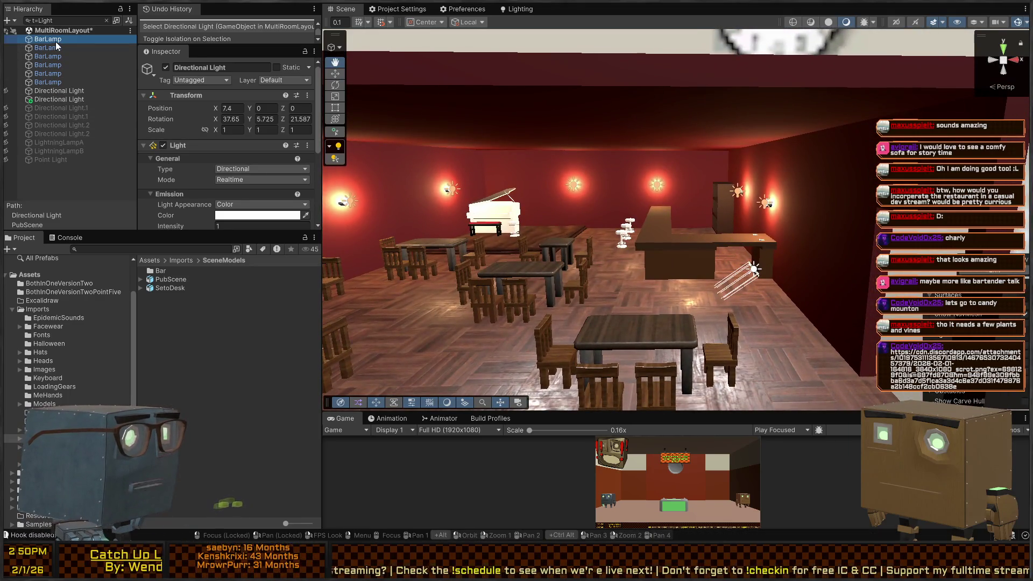
{"action": "left_click", "coordinate": [48, 82], "text": "shift"}
{"action": "scroll", "coordinate": [241, 126], "scroll_direction": "down", "scroll_amount": 8}
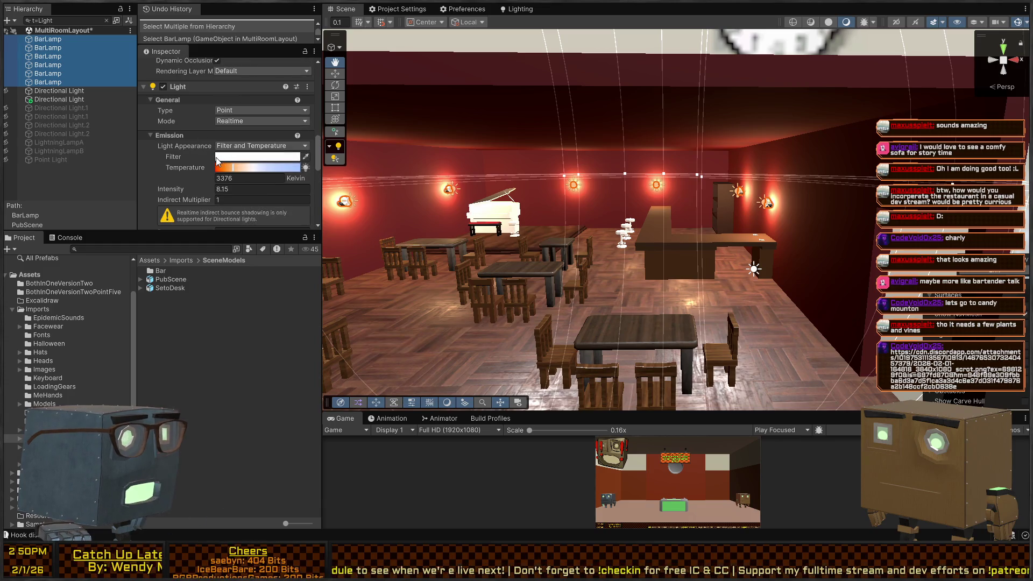
{"action": "mouse_move", "coordinate": [198, 189]}
{"action": "left_mouse_down"}
{"action": "mouse_move", "coordinate": [53, 189]}
{"action": "mouse_move", "coordinate": [77, 192]}
{"action": "left_mouse_up"}
{"action": "mouse_move", "coordinate": [538, 216]}
{"action": "left_mouse_down"}
{"action": "mouse_move", "coordinate": [673, 203]}
{"action": "mouse_move", "coordinate": [657, 205]}
{"action": "left_mouse_up"}
{"action": "key", "text": "ctrl+z"}
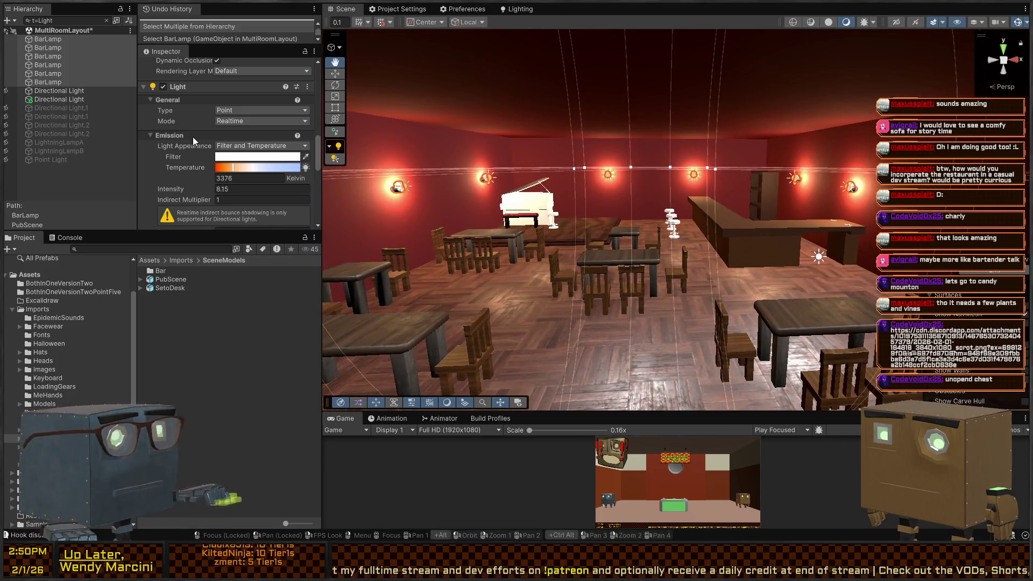
Clear the Hierarchy search filter and select PubScene.
{"action": "left_click", "coordinate": [107, 20]}
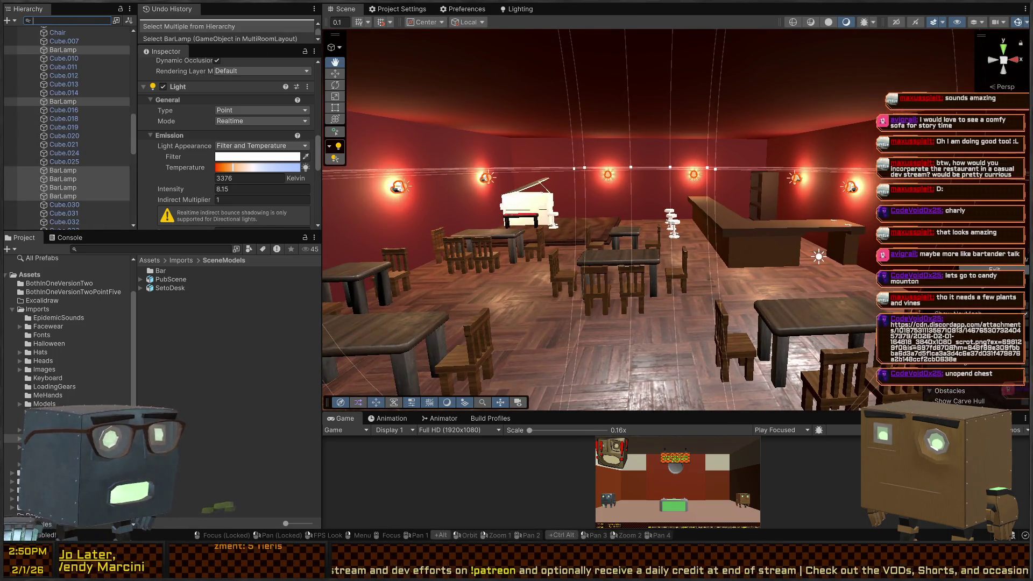
{"action": "left_click_drag", "start_coordinate": [646, 226], "coordinate": [690, 227]}
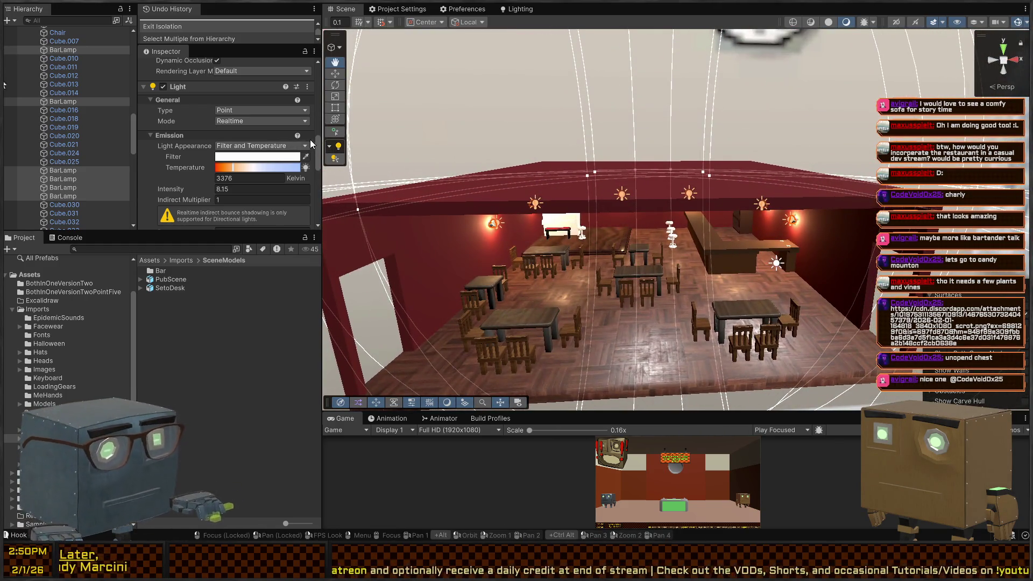
{"action": "scroll", "coordinate": [35, 125], "scroll_direction": "up", "scroll_amount": 5}
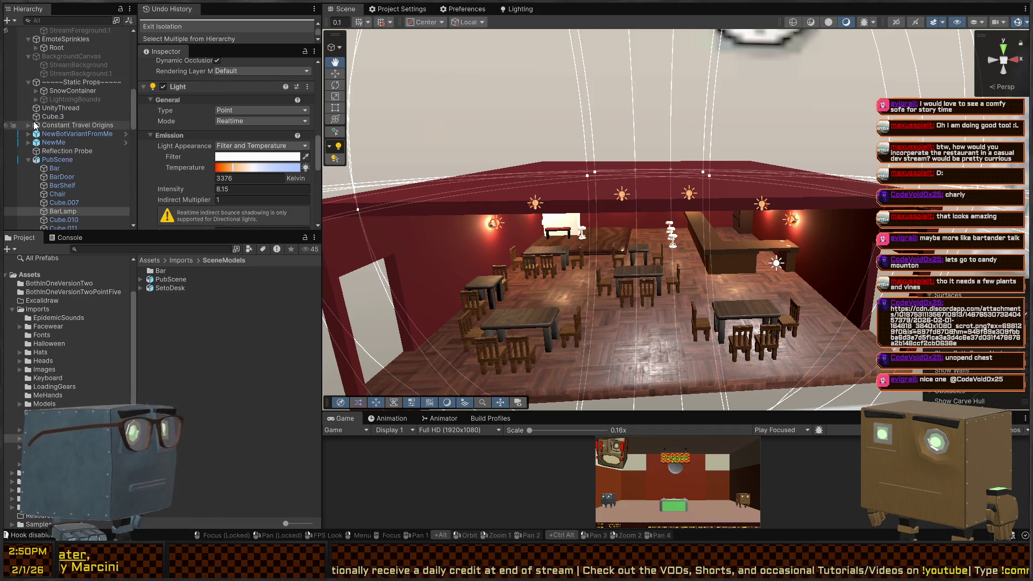
{"action": "left_click", "coordinate": [55, 163]}
Deactivate the PubScene object.
{"action": "key", "text": "alt+shift+a"}
{"action": "mouse_move", "coordinate": [710, 183]}
{"action": "left_mouse_down"}
{"action": "mouse_move", "coordinate": [393, 187]}
{"action": "mouse_move", "coordinate": [595, 207]}
{"action": "mouse_move", "coordinate": [539, 236]}
{"action": "mouse_move", "coordinate": [676, 191]}
{"action": "mouse_move", "coordinate": [719, 198]}
{"action": "mouse_move", "coordinate": [707, 194]}
{"action": "left_mouse_up"}
{"action": "scroll", "coordinate": [550, 226], "scroll_direction": "up", "scroll_amount": 3}
{"action": "scroll", "coordinate": [584, 215], "scroll_direction": "up", "scroll_amount": 1}
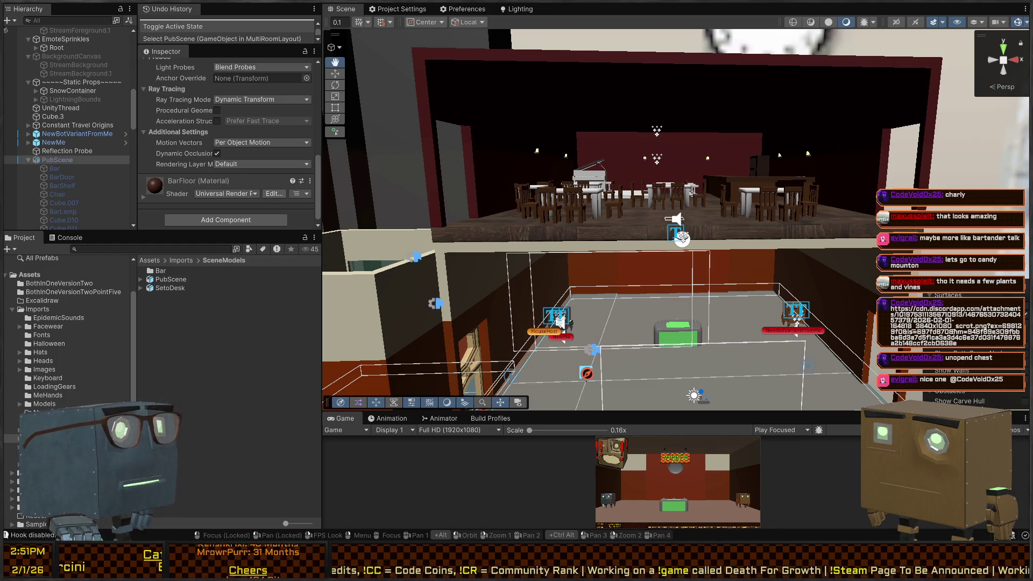
Fly from the pub down into the studio room and back, then select the elevator floor.
{"action": "mouse_move", "coordinate": [682, 237]}
{"action": "left_mouse_down"}
{"action": "mouse_move", "coordinate": [757, 129]}
{"action": "mouse_move", "coordinate": [689, 169]}
{"action": "left_mouse_up"}
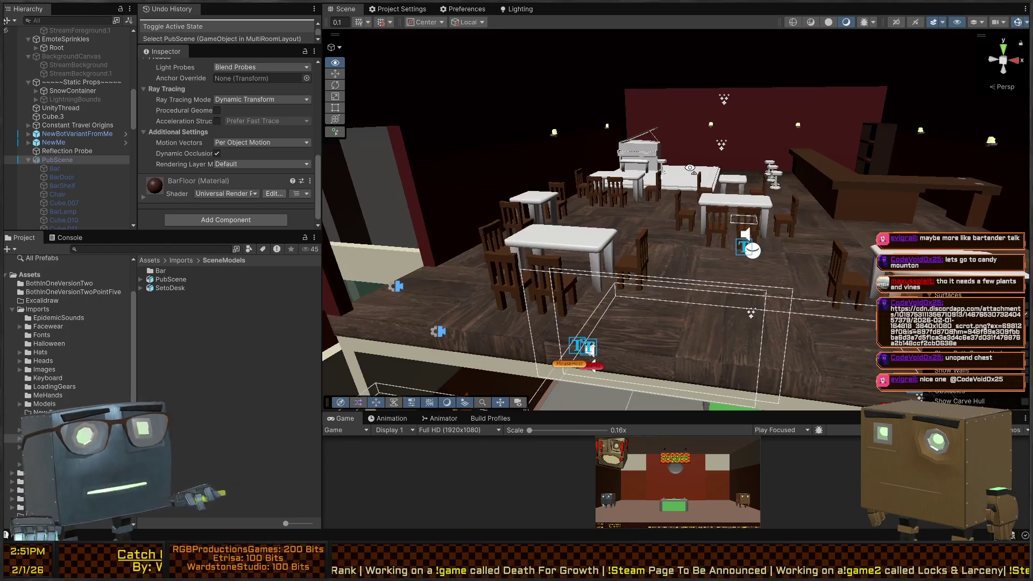
{"action": "key", "text": "d"}
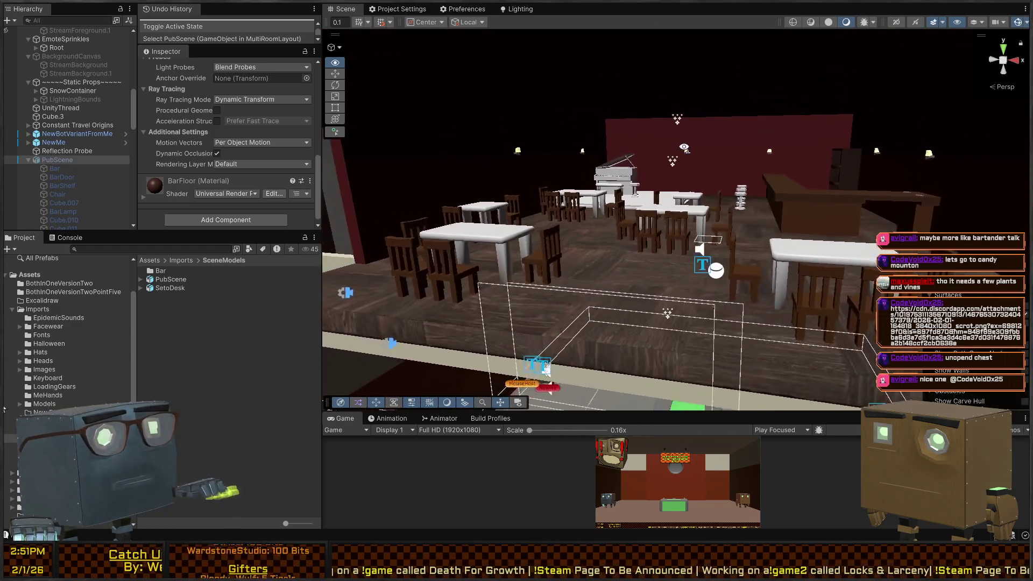
{"action": "key", "text": "s"}
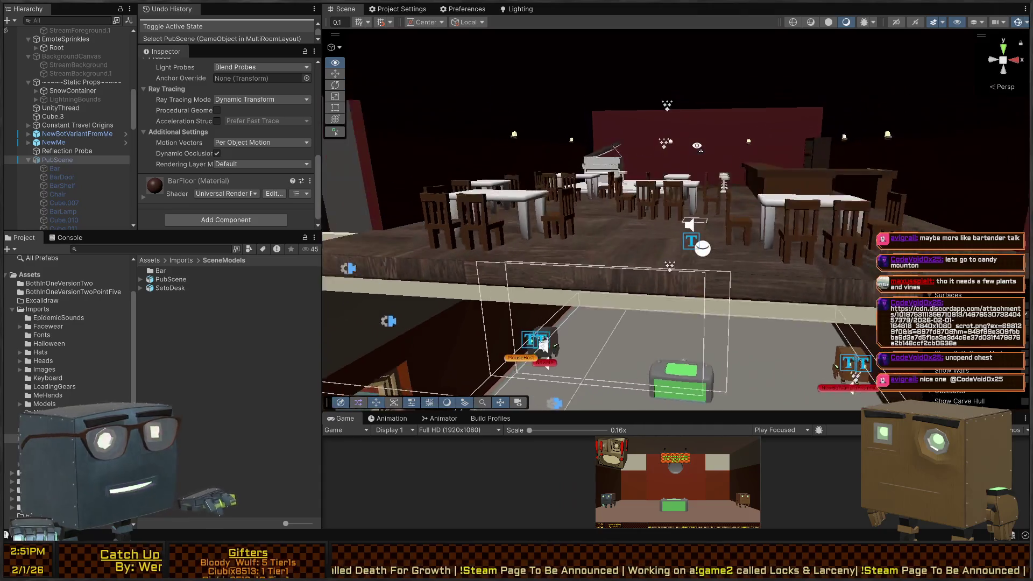
{"action": "key", "text": "q"}
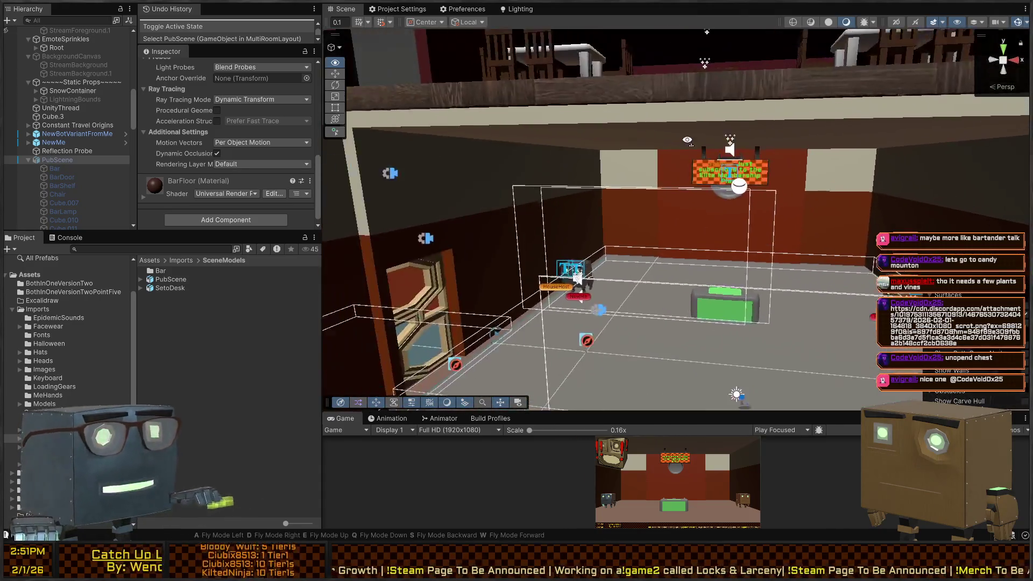
{"action": "left_click_drag", "start_coordinate": [688, 140], "coordinate": [707, 159]}
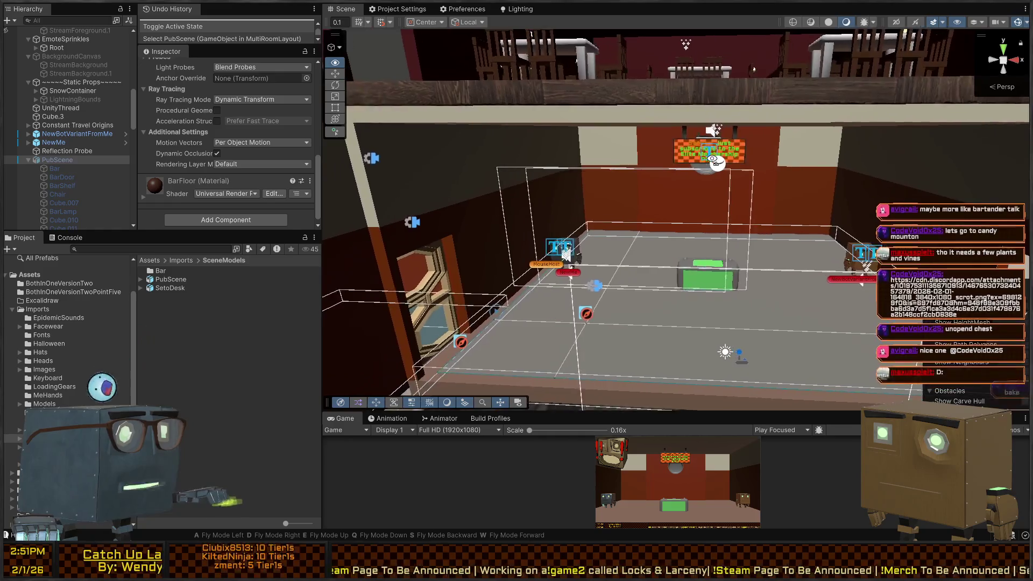
{"action": "key", "text": "s"}
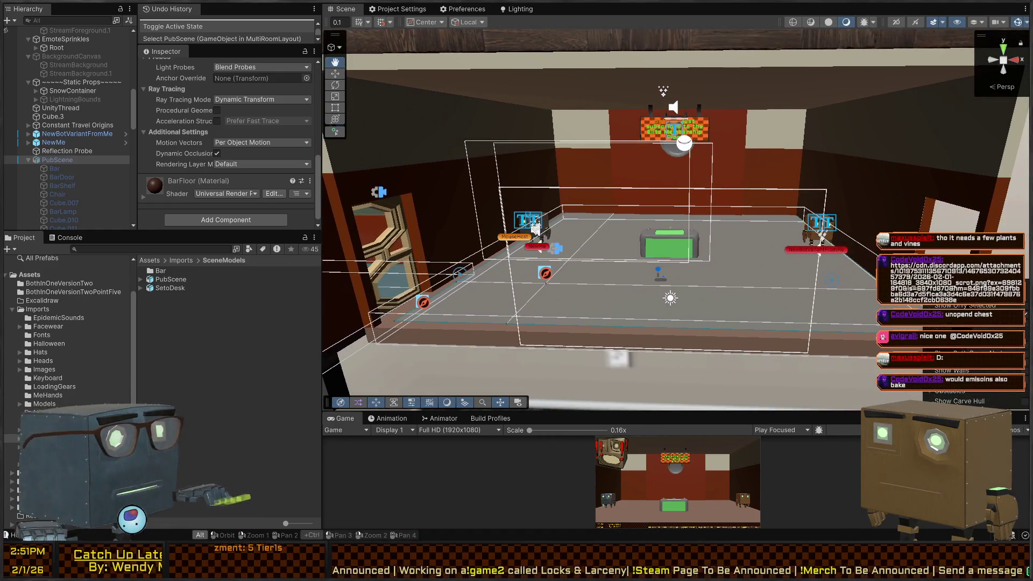
{"action": "key", "text": "e"}
{"action": "mouse_move", "coordinate": [711, 170]}
{"action": "left_mouse_down"}
{"action": "mouse_move", "coordinate": [653, 169]}
{"action": "mouse_move", "coordinate": [703, 227]}
{"action": "mouse_move", "coordinate": [666, 261]}
{"action": "left_mouse_up"}
{"action": "mouse_move", "coordinate": [617, 392]}
{"action": "left_mouse_down"}
{"action": "mouse_move", "coordinate": [676, 210]}
{"action": "mouse_move", "coordinate": [695, 185]}
{"action": "mouse_move", "coordinate": [635, 183]}
{"action": "mouse_move", "coordinate": [598, 129]}
{"action": "mouse_move", "coordinate": [594, 81]}
{"action": "left_mouse_up"}
{"action": "left_click", "coordinate": [667, 222]}
Try moving ElevatorFloor.001, then undo the move.
{"action": "key", "text": "w"}
{"action": "key", "text": "ctrl+z"}
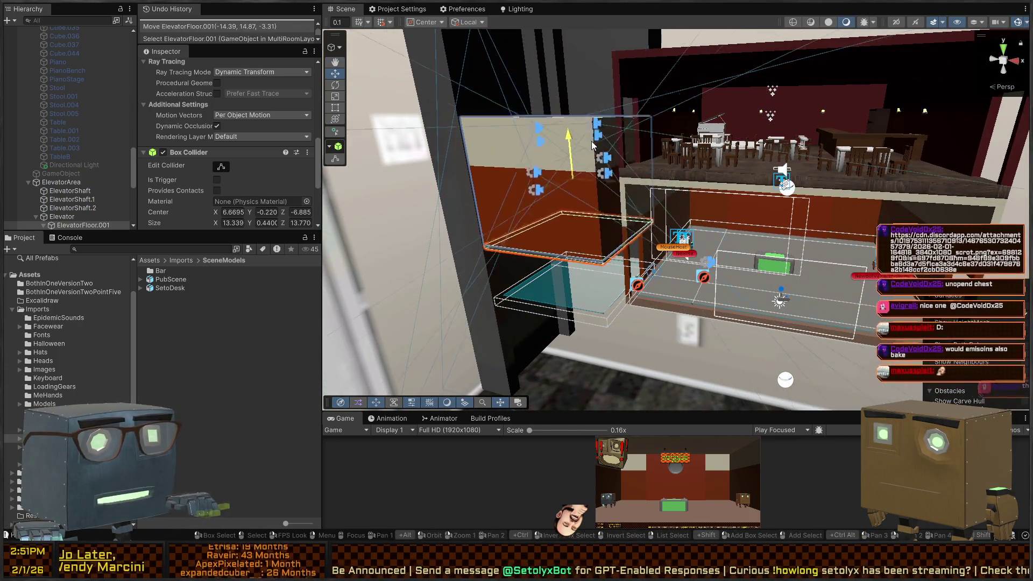
{"action": "scroll", "coordinate": [77, 194], "scroll_direction": "down", "scroll_amount": 3}
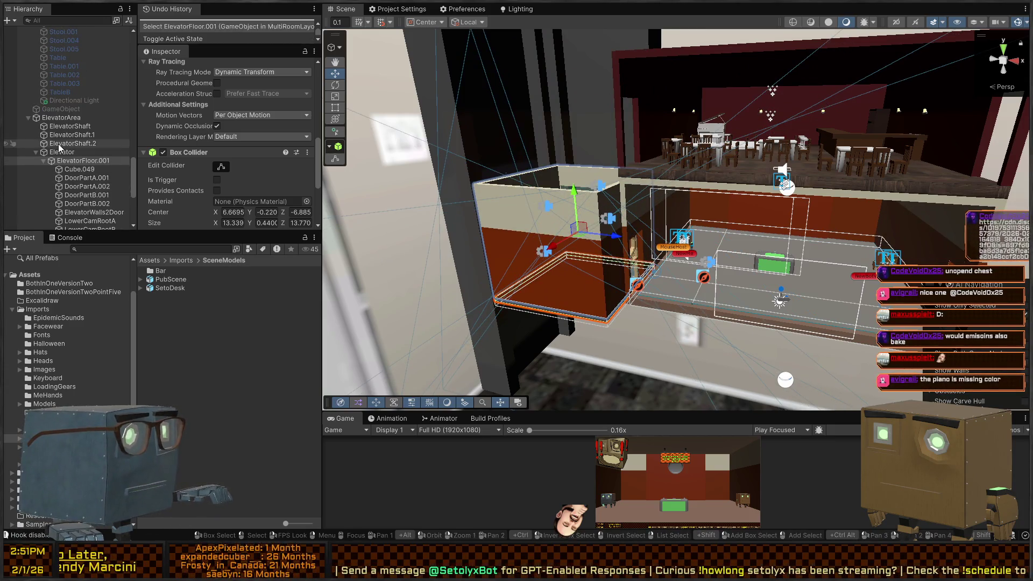
Raise the whole Elevator object along its Y axis.
{"action": "left_click", "coordinate": [57, 153]}
{"action": "mouse_move", "coordinate": [574, 194]}
{"action": "left_mouse_down"}
{"action": "mouse_move", "coordinate": [599, 51]}
{"action": "mouse_move", "coordinate": [589, 184]}
{"action": "left_mouse_up"}
{"action": "mouse_move", "coordinate": [711, 209]}
{"action": "left_mouse_down"}
{"action": "mouse_move", "coordinate": [697, 158]}
{"action": "mouse_move", "coordinate": [664, 172]}
{"action": "mouse_move", "coordinate": [648, 201]}
{"action": "mouse_move", "coordinate": [758, 191]}
{"action": "mouse_move", "coordinate": [716, 232]}
{"action": "left_mouse_up"}
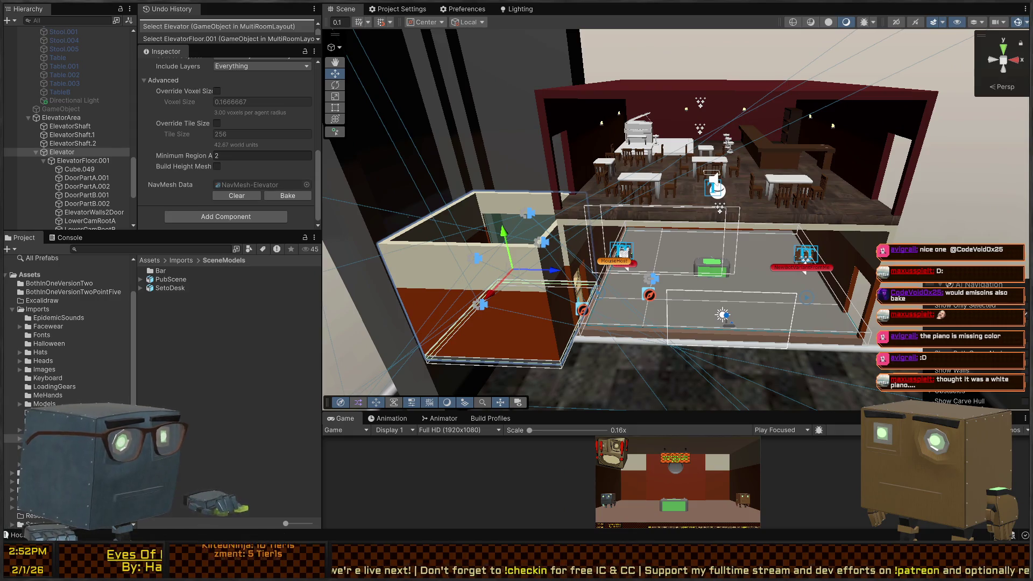
{"action": "key", "text": "alt+Tab"}
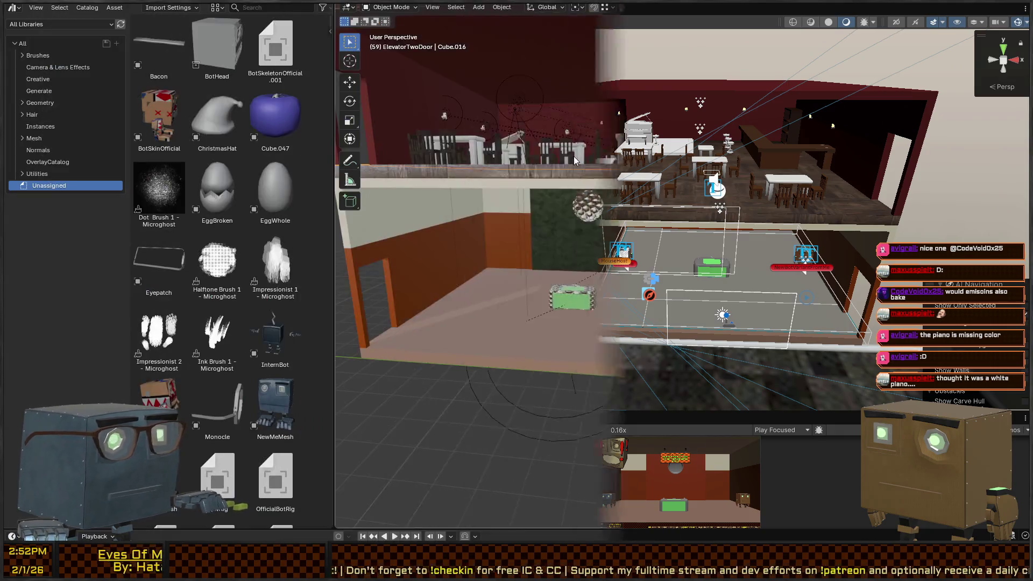
{"action": "scroll", "coordinate": [573, 156], "scroll_direction": "up", "scroll_amount": 5}
{"action": "scroll", "coordinate": [591, 215], "scroll_direction": "up", "scroll_amount": 10}
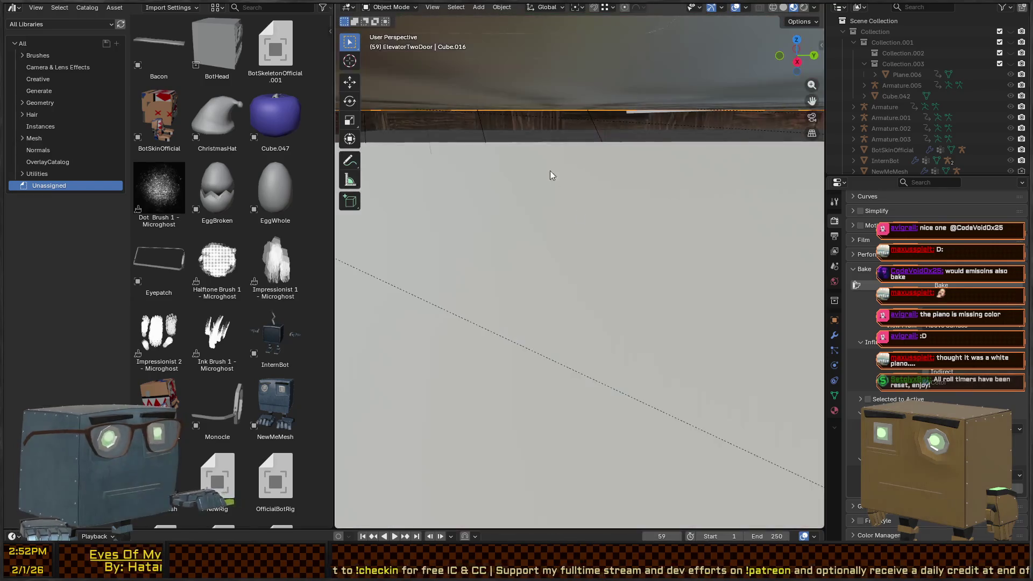
{"action": "scroll", "coordinate": [528, 222], "scroll_direction": "up", "scroll_amount": 6}
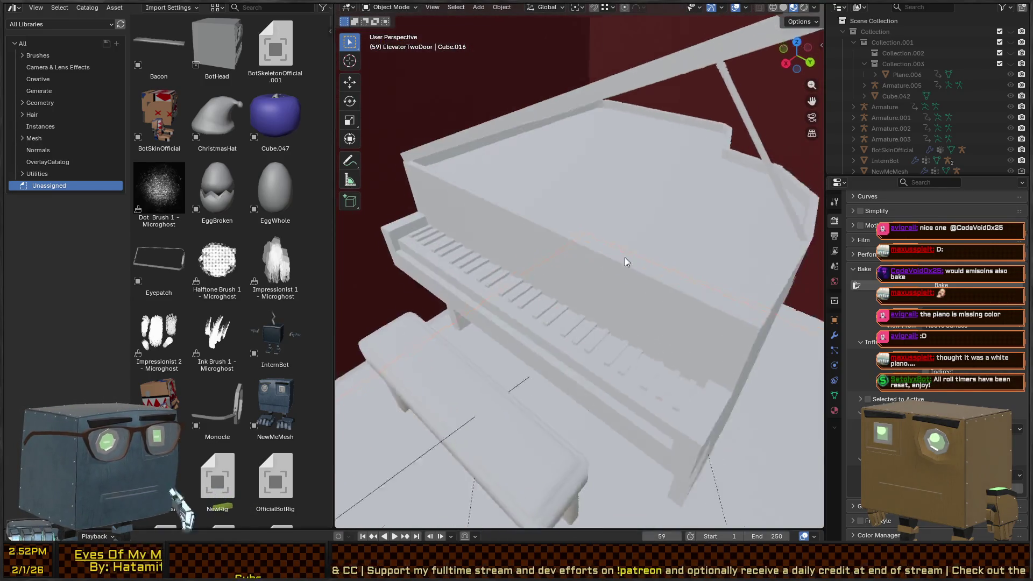
{"action": "scroll", "coordinate": [624, 257], "scroll_direction": "down", "scroll_amount": 5}
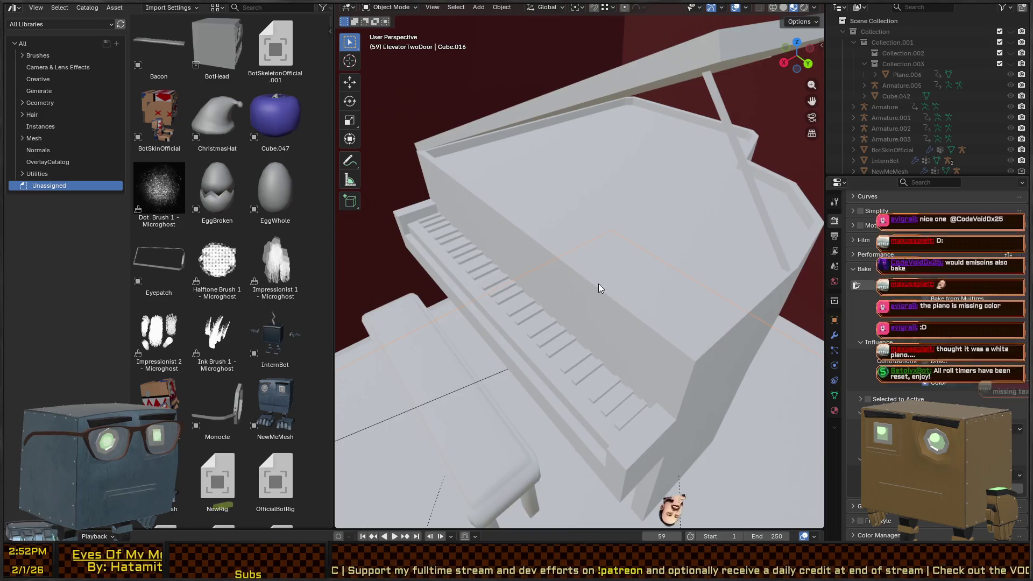
{"action": "left_click", "coordinate": [600, 276]}
{"action": "key", "text": "Tab"}
{"action": "scroll", "coordinate": [498, 211], "scroll_direction": "up", "scroll_amount": 3}
{"action": "scroll", "coordinate": [498, 211], "scroll_direction": "down", "scroll_amount": 4}
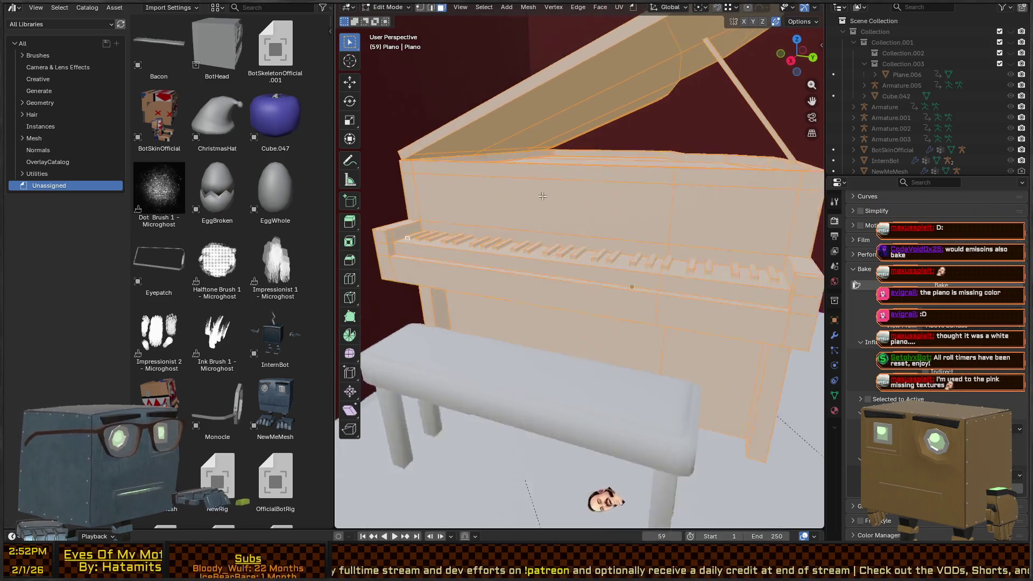
{"action": "key", "text": "Tab"}
{"action": "scroll", "coordinate": [553, 212], "scroll_direction": "down", "scroll_amount": 5}
{"action": "scroll", "coordinate": [618, 220], "scroll_direction": "down", "scroll_amount": 10}
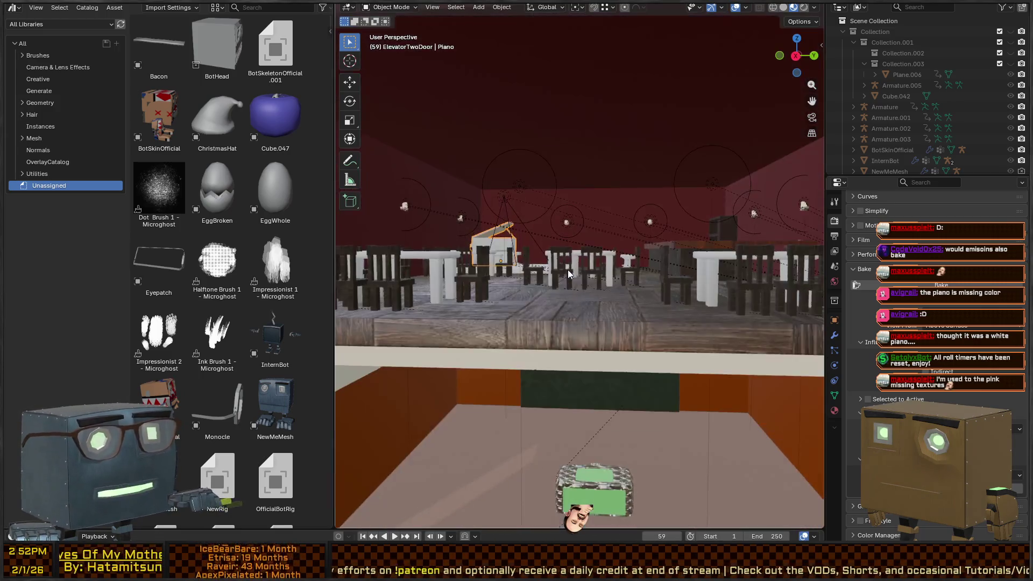
{"action": "mouse_move", "coordinate": [567, 269]}
{"action": "left_mouse_down"}
{"action": "mouse_move", "coordinate": [560, 288]}
{"action": "mouse_move", "coordinate": [584, 271]}
{"action": "left_mouse_up"}
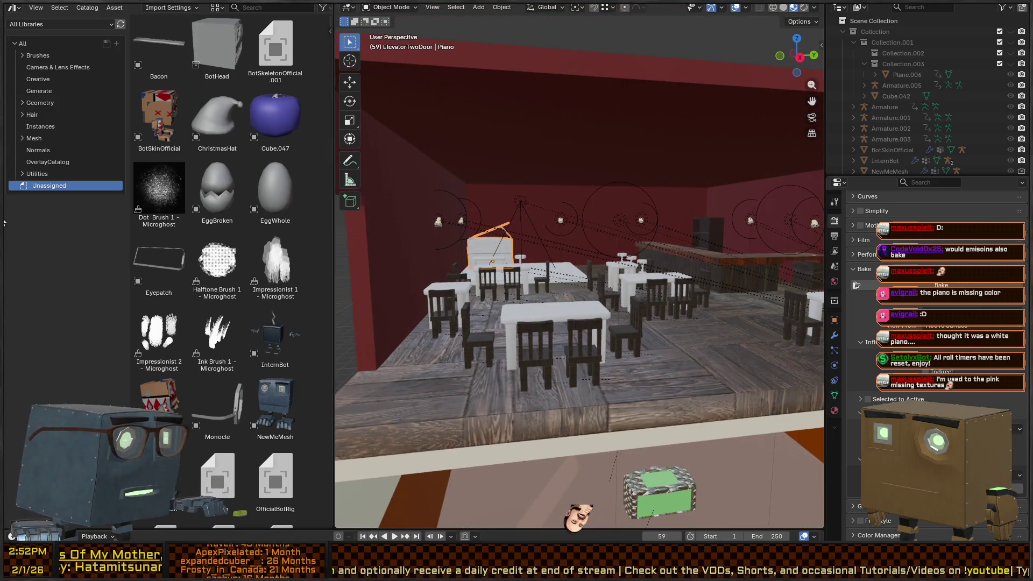
{"action": "key", "text": "alt+Tab"}
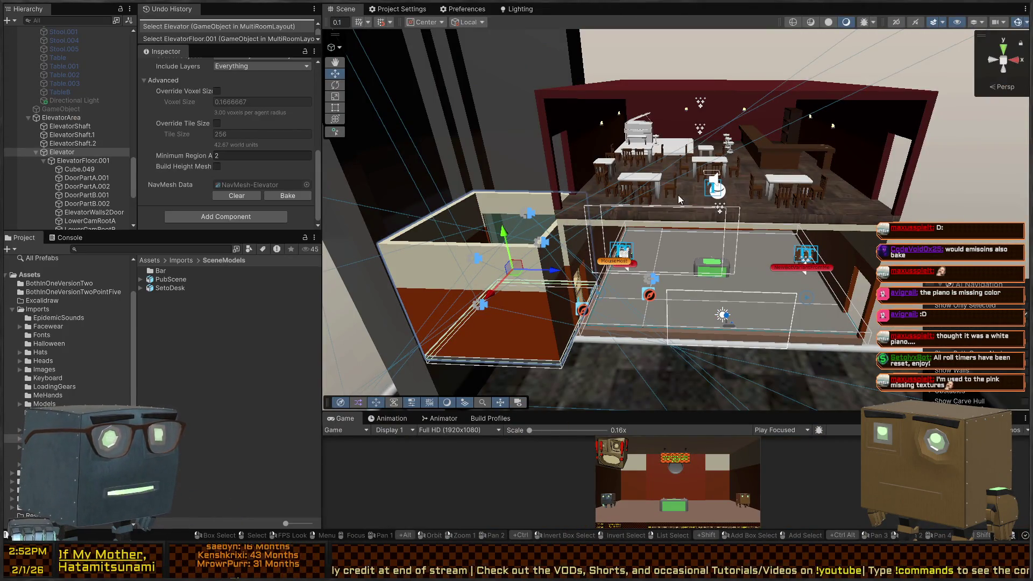
{"action": "left_click", "coordinate": [661, 198]}
{"action": "key", "text": "f"}
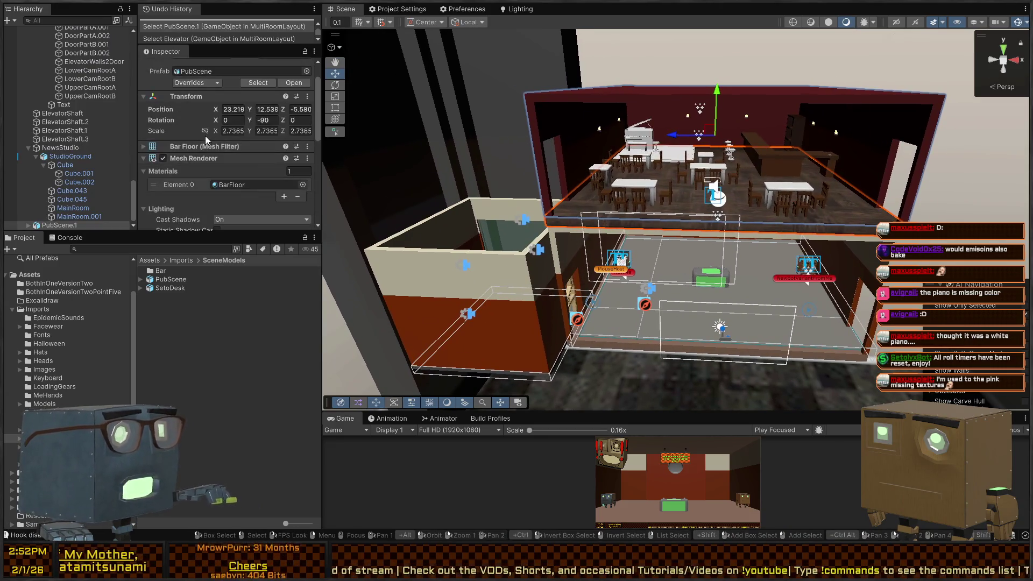
{"action": "left_click", "coordinate": [290, 184]}
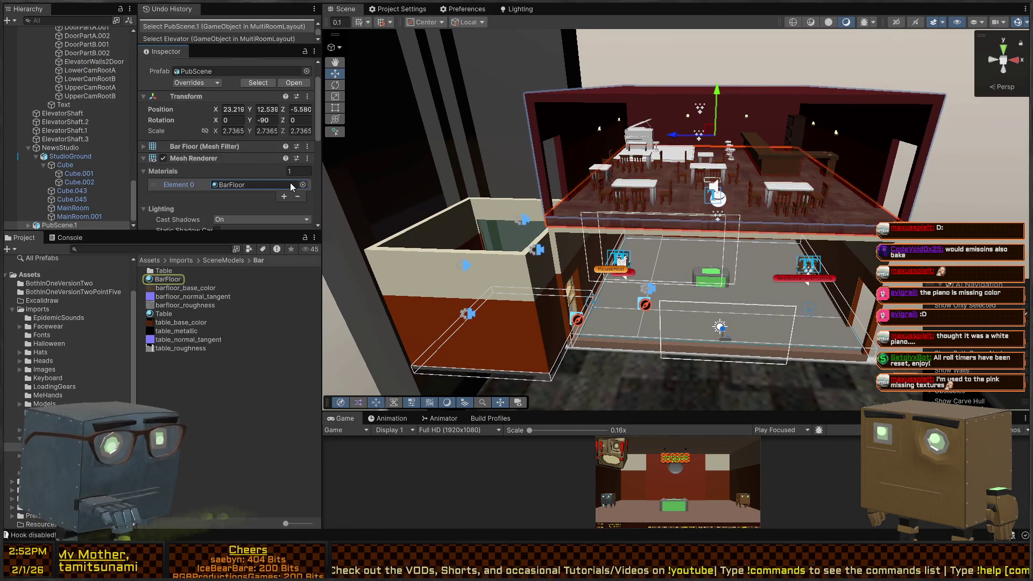
{"action": "key", "text": "Delete"}
{"action": "mouse_move", "coordinate": [688, 172]}
{"action": "left_mouse_down"}
{"action": "mouse_move", "coordinate": [520, 225]}
{"action": "mouse_move", "coordinate": [649, 226]}
{"action": "left_mouse_up"}
{"action": "key", "text": "ctrl+z"}
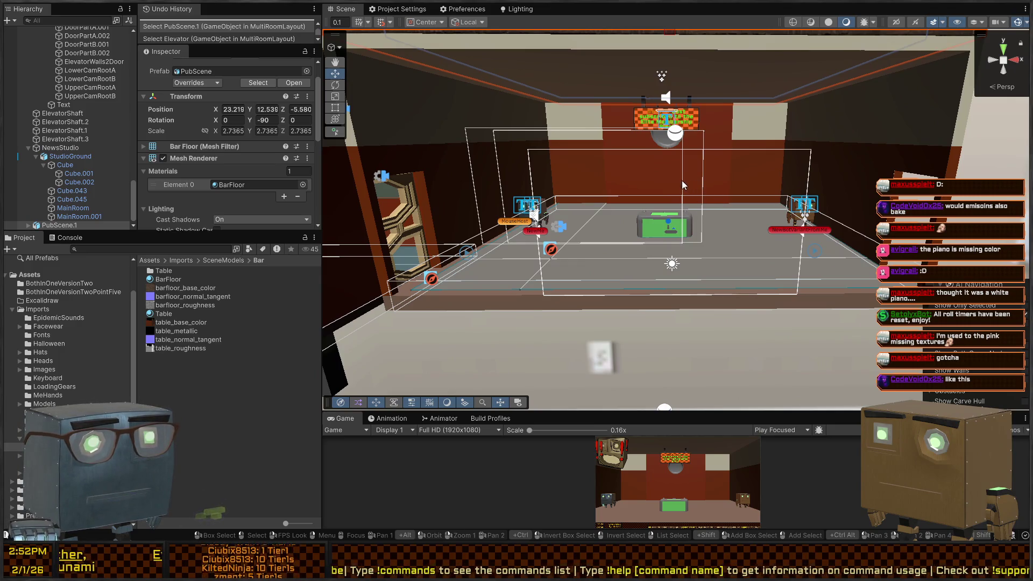
{"action": "mouse_move", "coordinate": [712, 185]}
{"action": "left_mouse_down"}
{"action": "mouse_move", "coordinate": [637, 198]}
{"action": "mouse_move", "coordinate": [698, 233]}
{"action": "mouse_move", "coordinate": [608, 234]}
{"action": "left_mouse_up"}
{"action": "left_click", "coordinate": [520, 235]}
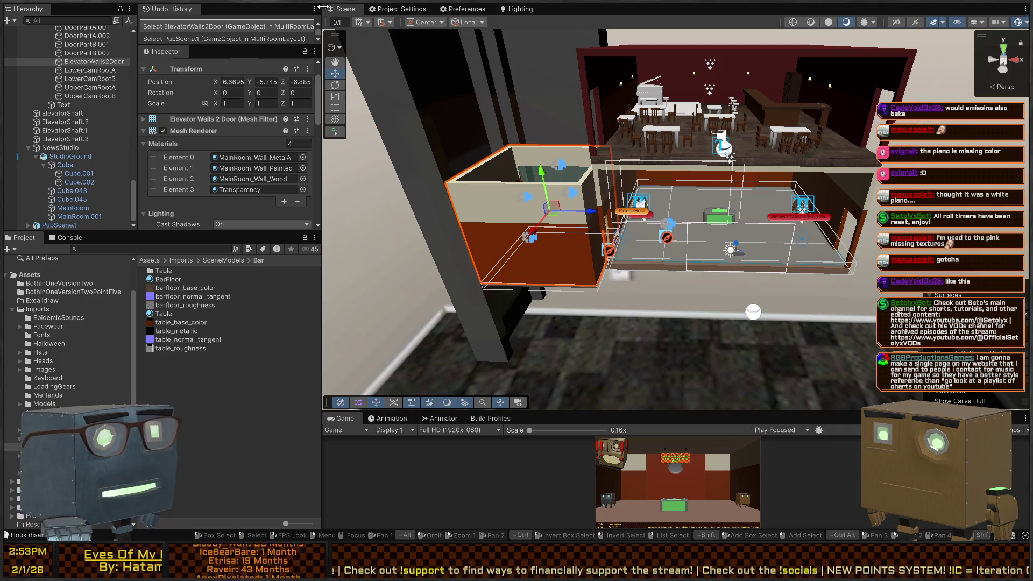
Nudge ElevatorWalls2Door slightly upward and orbit the view over the bar floor.
{"action": "mouse_move", "coordinate": [747, 88]}
{"action": "left_mouse_down"}
{"action": "mouse_move", "coordinate": [756, 43]}
{"action": "mouse_move", "coordinate": [508, 38]}
{"action": "mouse_move", "coordinate": [475, 24]}
{"action": "mouse_move", "coordinate": [376, 59]}
{"action": "left_mouse_up"}
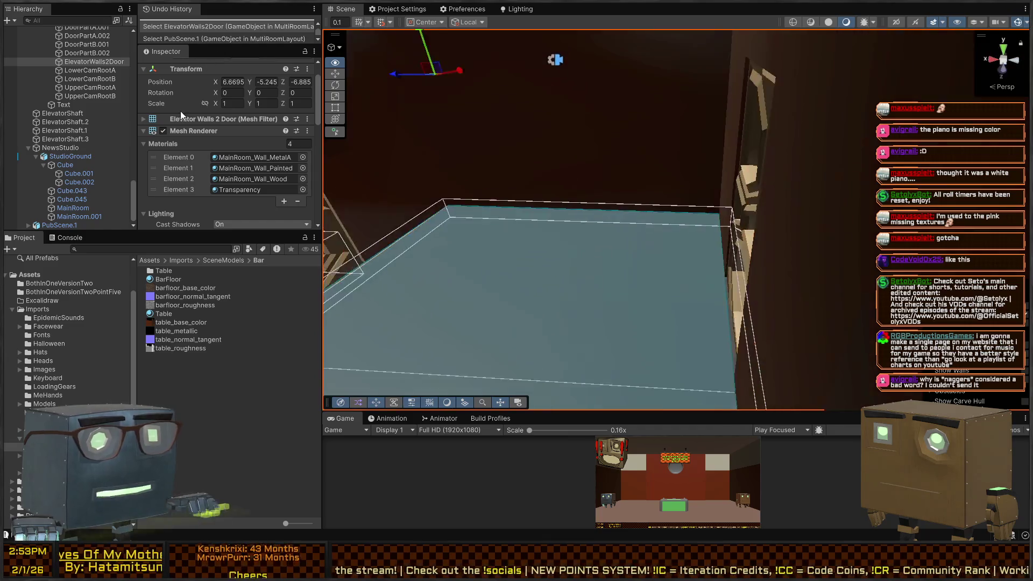
{"action": "mouse_move", "coordinate": [181, 115]}
{"action": "left_mouse_down"}
{"action": "mouse_move", "coordinate": [195, 89]}
{"action": "mouse_move", "coordinate": [407, 167]}
{"action": "left_mouse_up"}
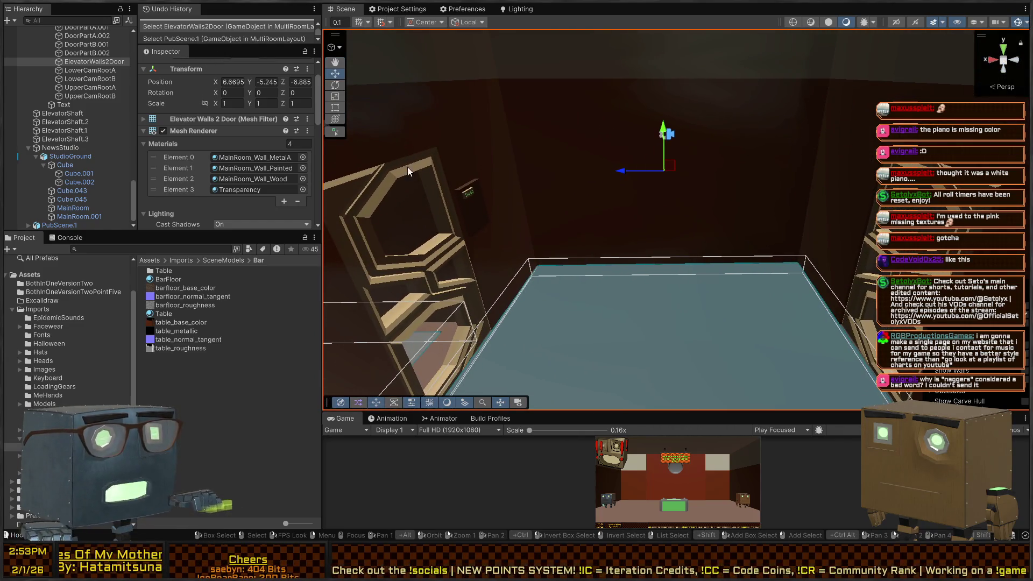
{"action": "left_click", "coordinate": [665, 129]}
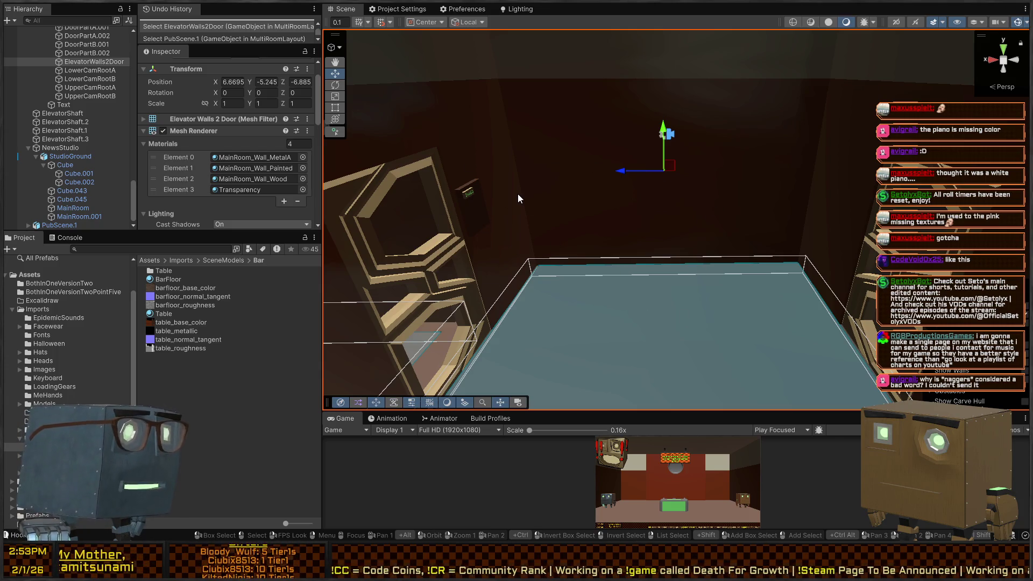
{"action": "mouse_move", "coordinate": [681, 202]}
{"action": "left_mouse_down"}
{"action": "mouse_move", "coordinate": [681, 190]}
{"action": "mouse_move", "coordinate": [281, 139]}
{"action": "mouse_move", "coordinate": [142, 164]}
{"action": "mouse_move", "coordinate": [111, 124]}
{"action": "left_mouse_up"}
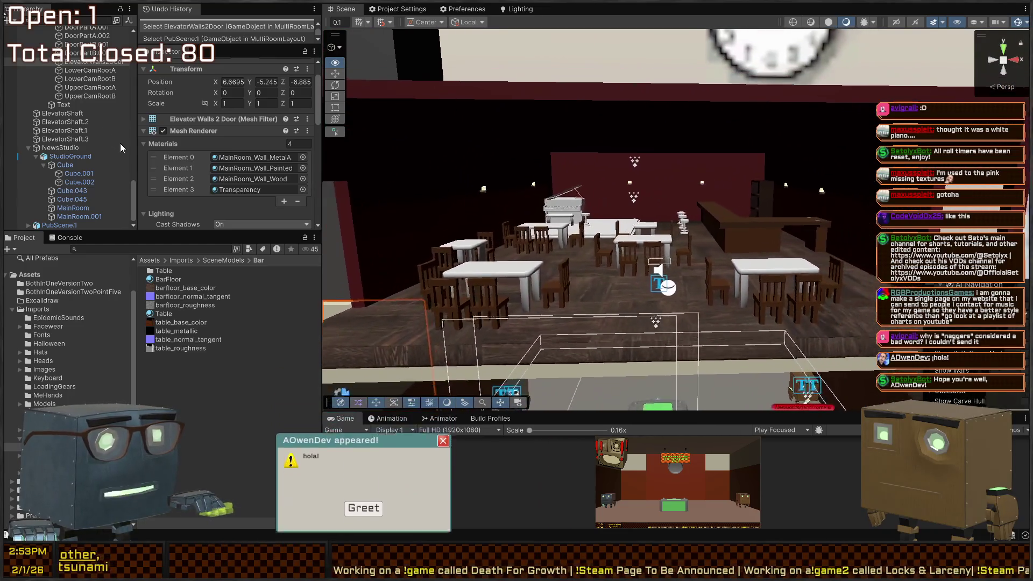
Fly the Scene camera forward into the pub among its tables and chairs.
{"action": "right_click", "coordinate": [571, 253]}
{"action": "key", "text": "w"}
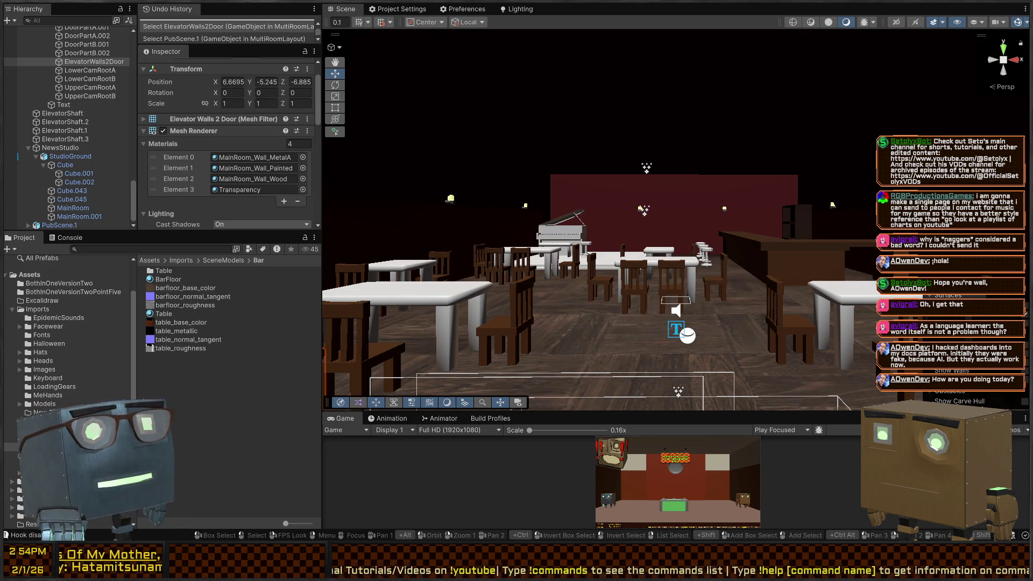
Fly the camera down from the bar into the studio and select the Elevator object.
{"action": "key", "text": "s"}
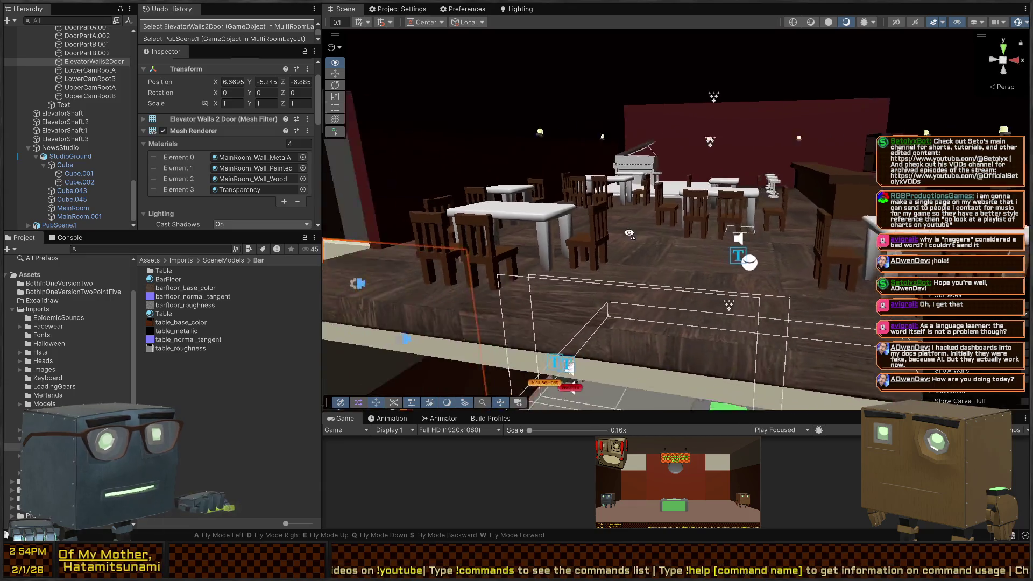
{"action": "key", "text": "s"}
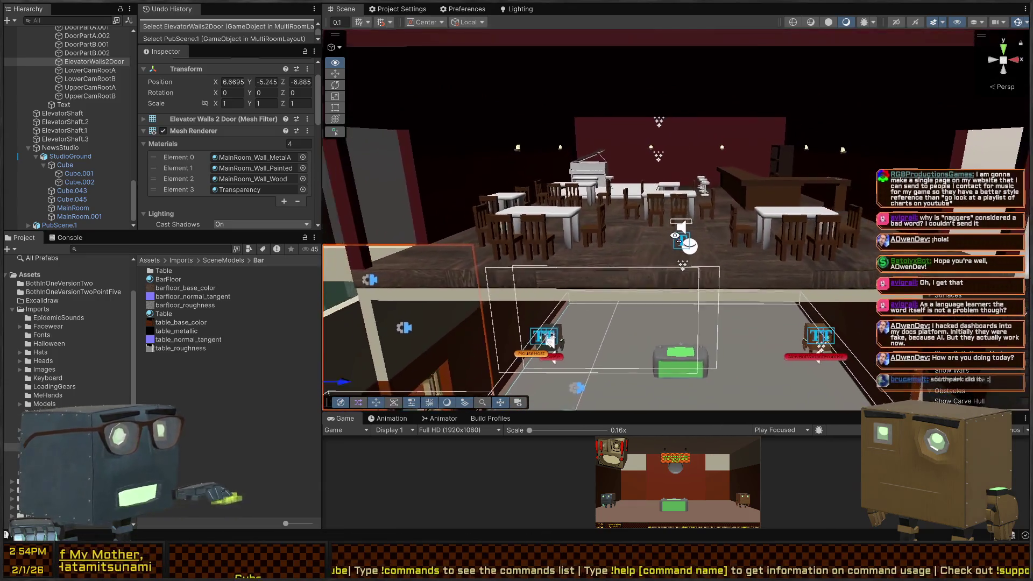
{"action": "key", "text": "w"}
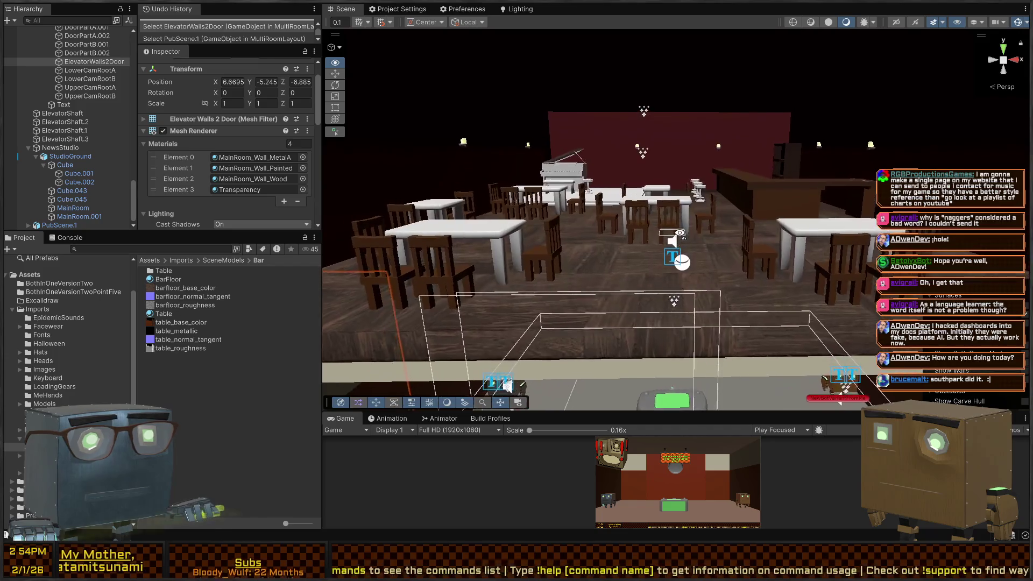
{"action": "key", "text": "w"}
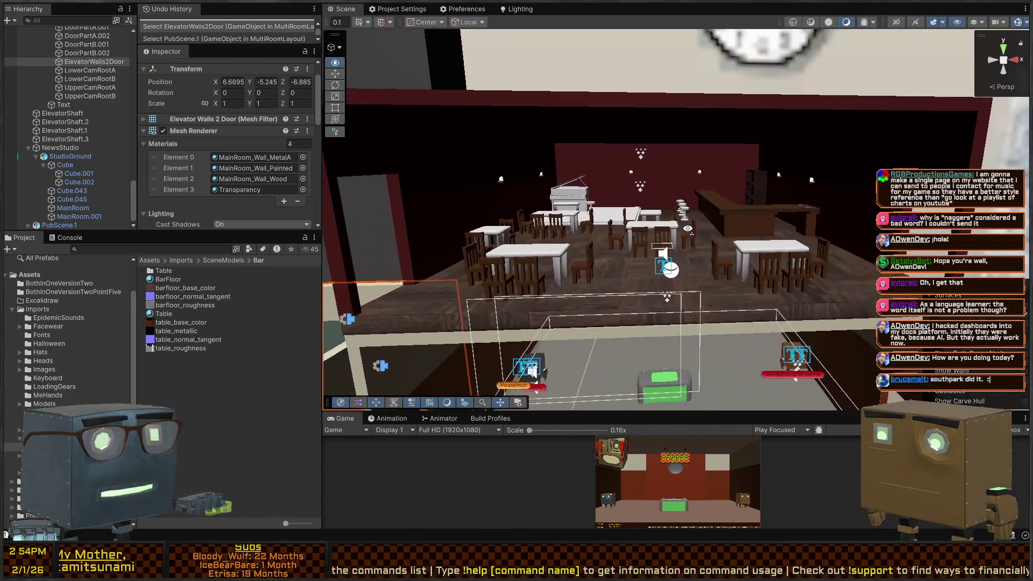
{"action": "key", "text": "s"}
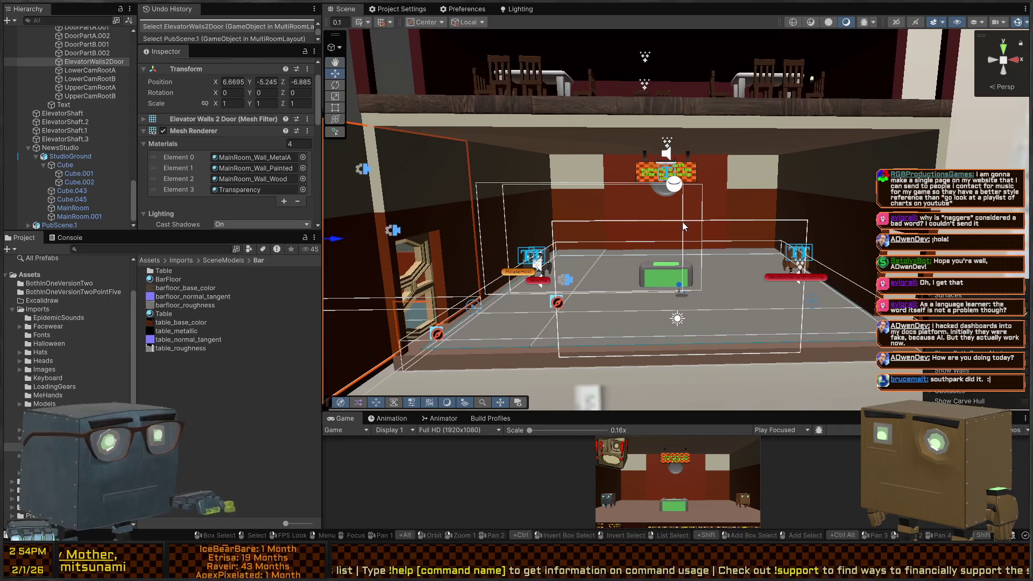
{"action": "key", "text": "a"}
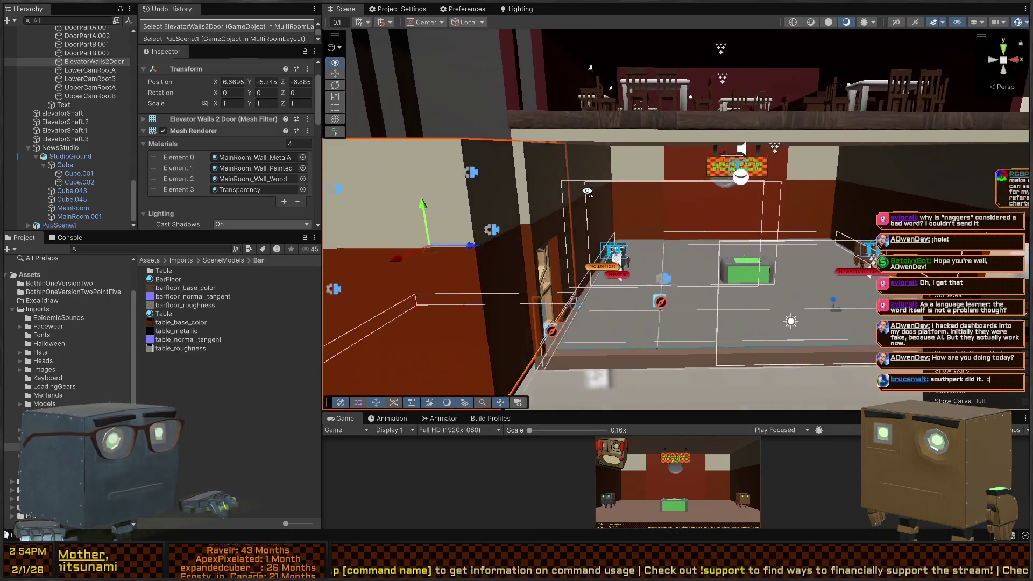
{"action": "key", "text": "s"}
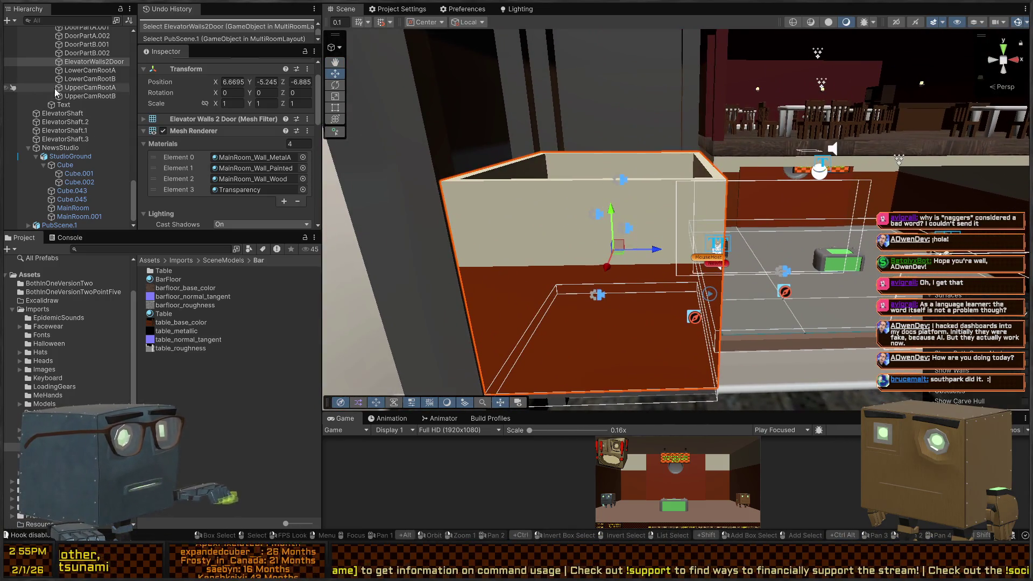
{"action": "scroll", "coordinate": [47, 88], "scroll_direction": "up", "scroll_amount": 3}
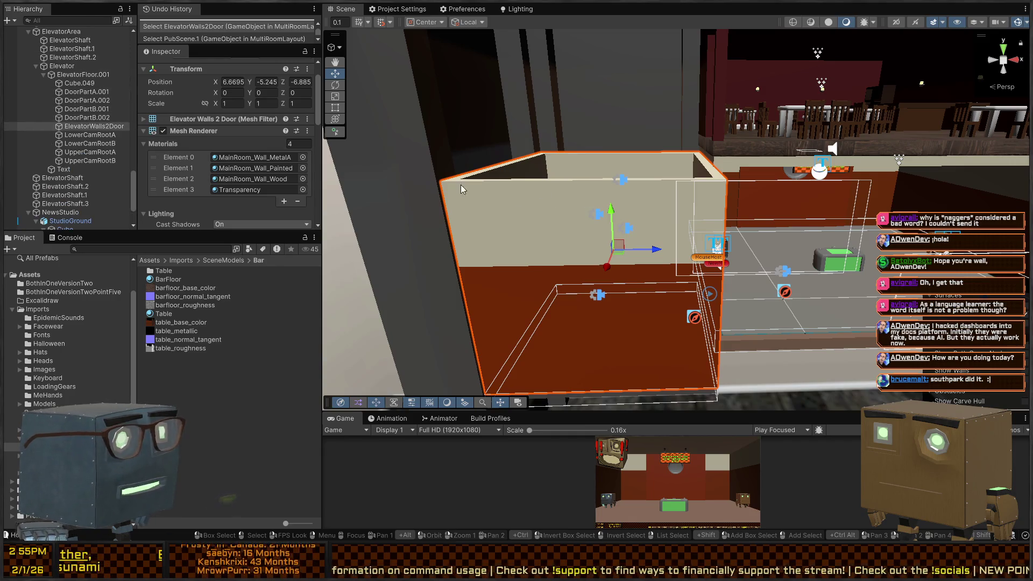
{"action": "left_click", "coordinate": [598, 215]}
{"action": "left_click", "coordinate": [512, 209]}
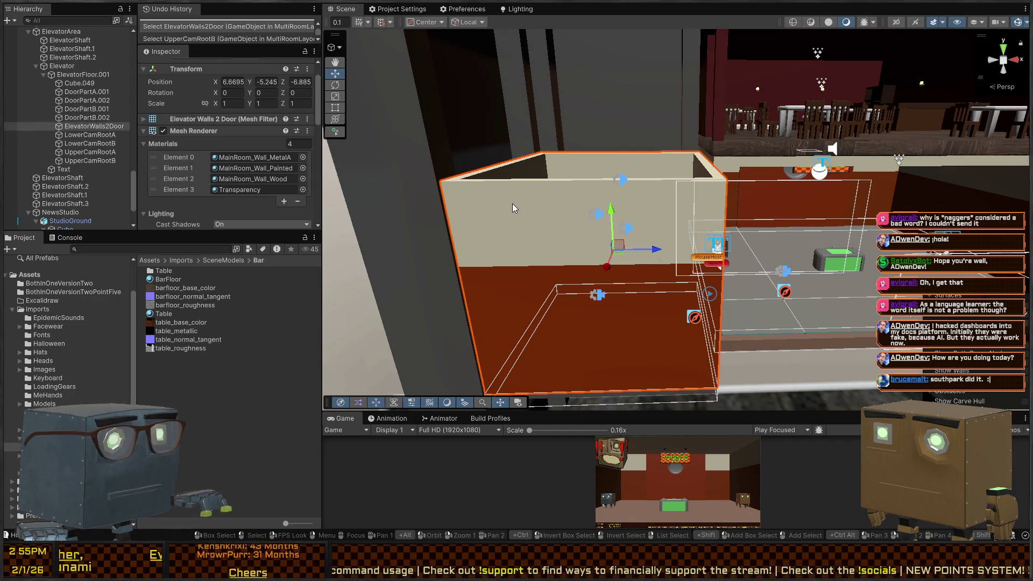
{"action": "left_click", "coordinate": [62, 68]}
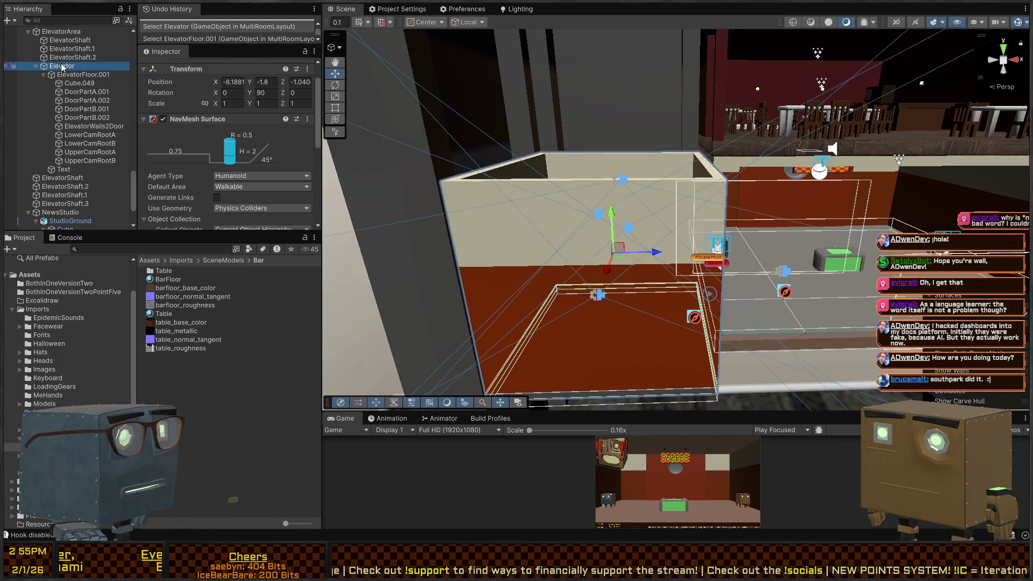
Undo an accidental move of ElevatorFloor.001.
{"action": "left_click", "coordinate": [80, 74]}
{"action": "mouse_move", "coordinate": [699, 199]}
{"action": "left_mouse_down"}
{"action": "mouse_move", "coordinate": [603, 184]}
{"action": "mouse_move", "coordinate": [553, 215]}
{"action": "mouse_move", "coordinate": [595, 114]}
{"action": "mouse_move", "coordinate": [593, 92]}
{"action": "left_mouse_up"}
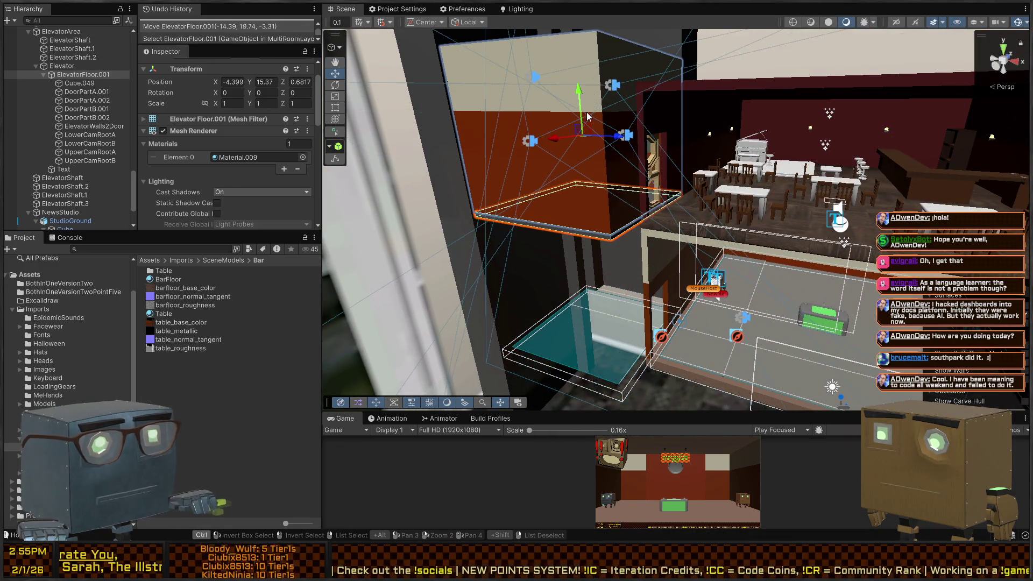
{"action": "key", "text": "ctrl+z"}
Reselect Elevator and fly the view to the elevator door in the studio.
{"action": "mouse_move", "coordinate": [565, 144]}
{"action": "left_mouse_down"}
{"action": "mouse_move", "coordinate": [663, 168]}
{"action": "mouse_move", "coordinate": [672, 154]}
{"action": "mouse_move", "coordinate": [703, 170]}
{"action": "mouse_move", "coordinate": [524, 217]}
{"action": "mouse_move", "coordinate": [533, 215]}
{"action": "left_mouse_up"}
{"action": "left_click", "coordinate": [71, 66]}
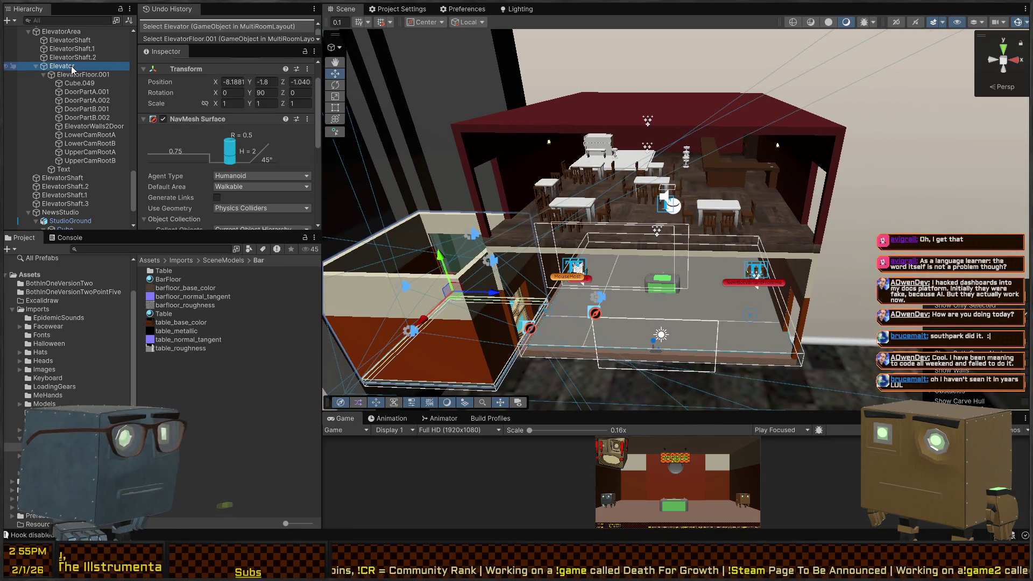
{"action": "mouse_move", "coordinate": [539, 131]}
{"action": "left_mouse_down"}
{"action": "mouse_move", "coordinate": [507, 124]}
{"action": "mouse_move", "coordinate": [522, 117]}
{"action": "mouse_move", "coordinate": [526, 75]}
{"action": "mouse_move", "coordinate": [535, 87]}
{"action": "mouse_move", "coordinate": [500, 70]}
{"action": "left_mouse_up"}
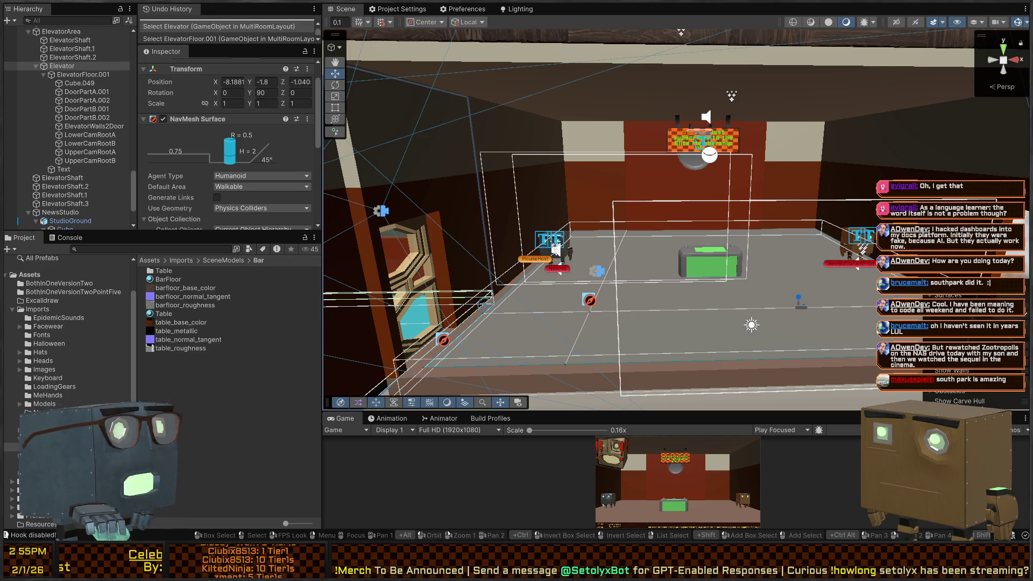
{"action": "mouse_move", "coordinate": [555, 249]}
{"action": "left_mouse_down"}
{"action": "mouse_move", "coordinate": [549, 194]}
{"action": "mouse_move", "coordinate": [369, 179]}
{"action": "mouse_move", "coordinate": [557, 205]}
{"action": "left_mouse_up"}
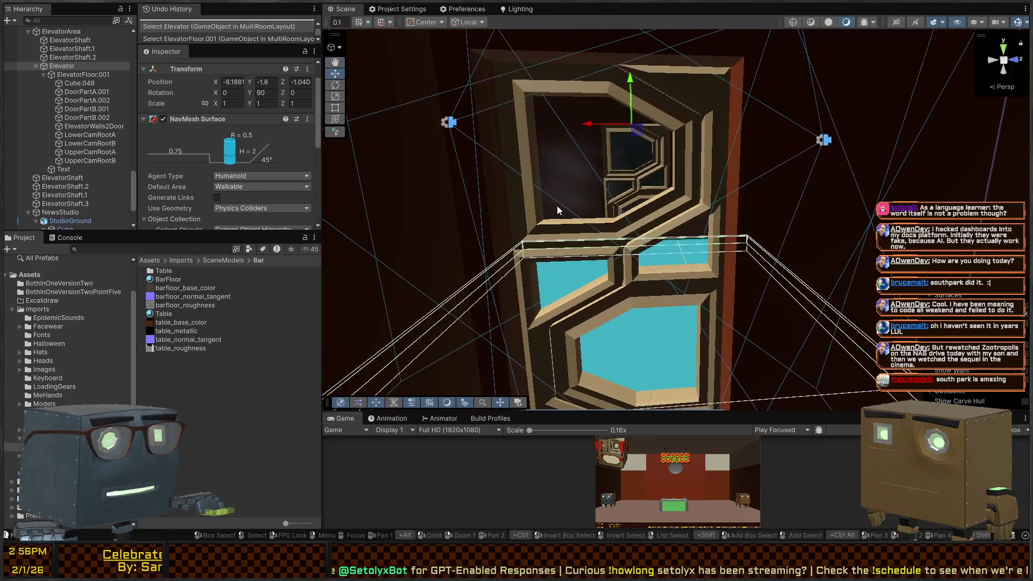
Test sliding DoorPartB.001 along X, then undo to restore its position.
{"action": "left_click", "coordinate": [559, 227]}
{"action": "left_click", "coordinate": [681, 209]}
{"action": "left_click", "coordinate": [715, 209]}
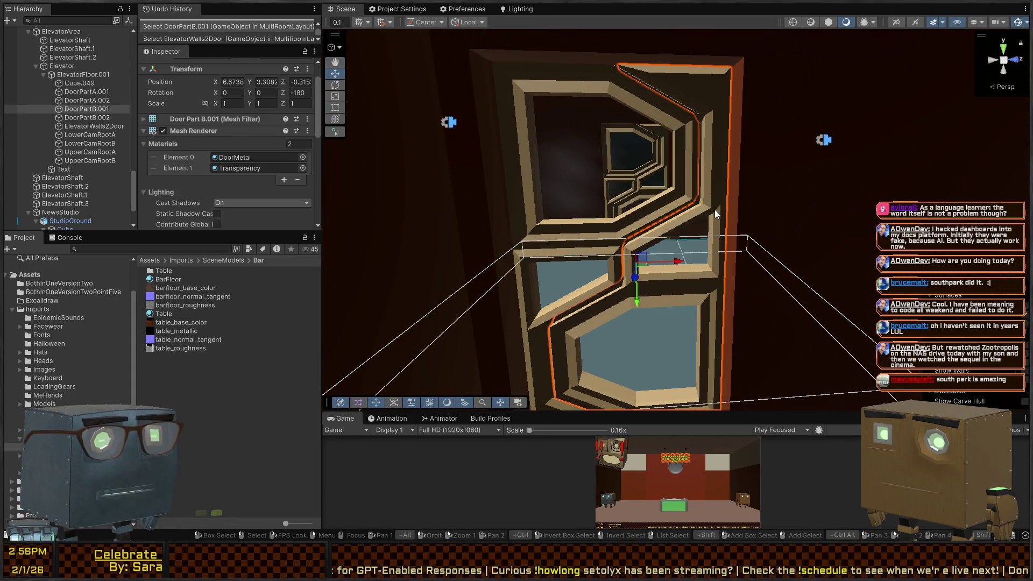
{"action": "mouse_move", "coordinate": [671, 261]}
{"action": "left_mouse_down"}
{"action": "mouse_move", "coordinate": [845, 252]}
{"action": "mouse_move", "coordinate": [343, 242]}
{"action": "left_mouse_up"}
{"action": "key", "text": "ctrl+z"}
Fly the view back to show the studio room and elevator door.
{"action": "key", "text": "s"}
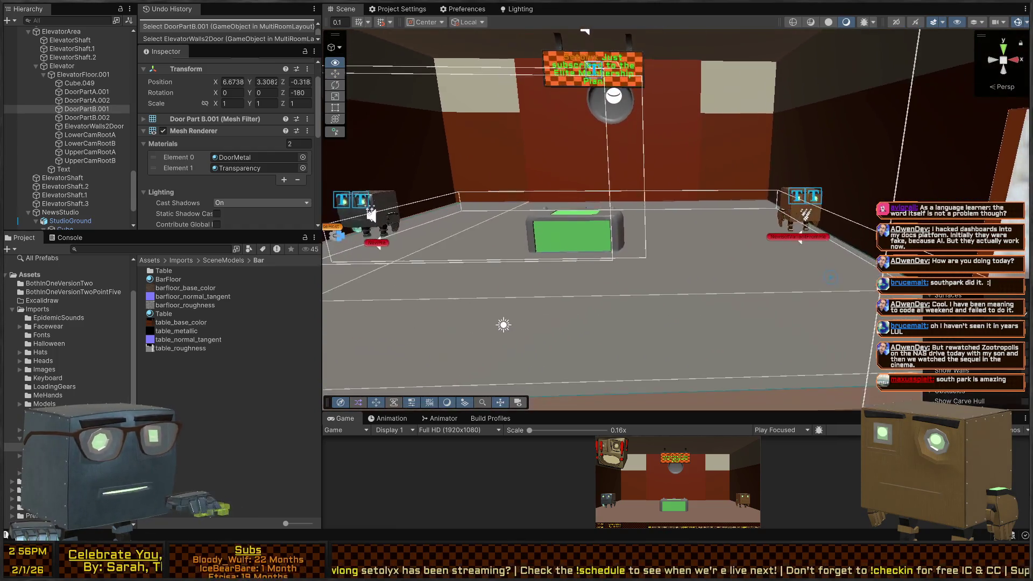
{"action": "key", "text": "a"}
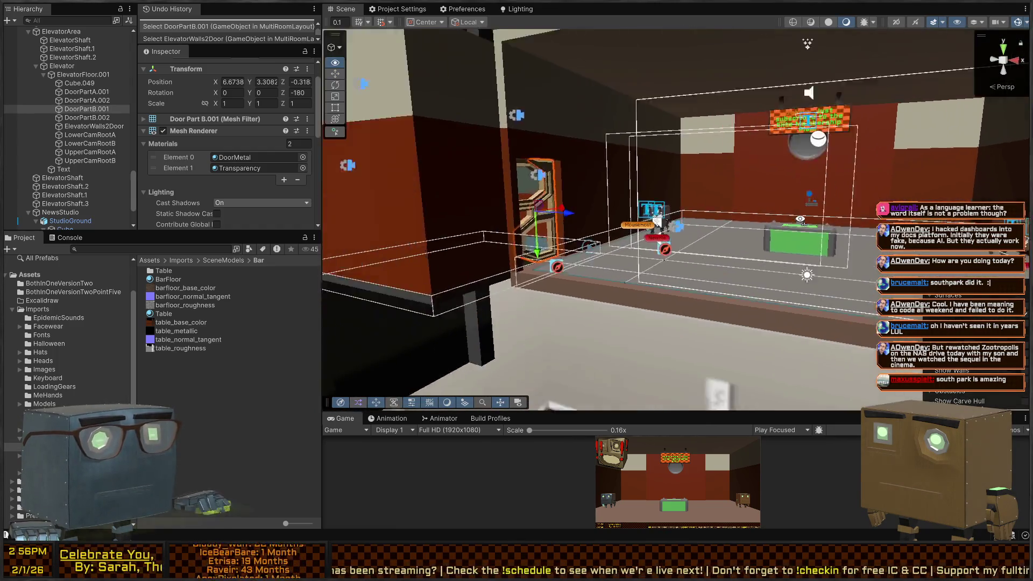
{"action": "key", "text": "e"}
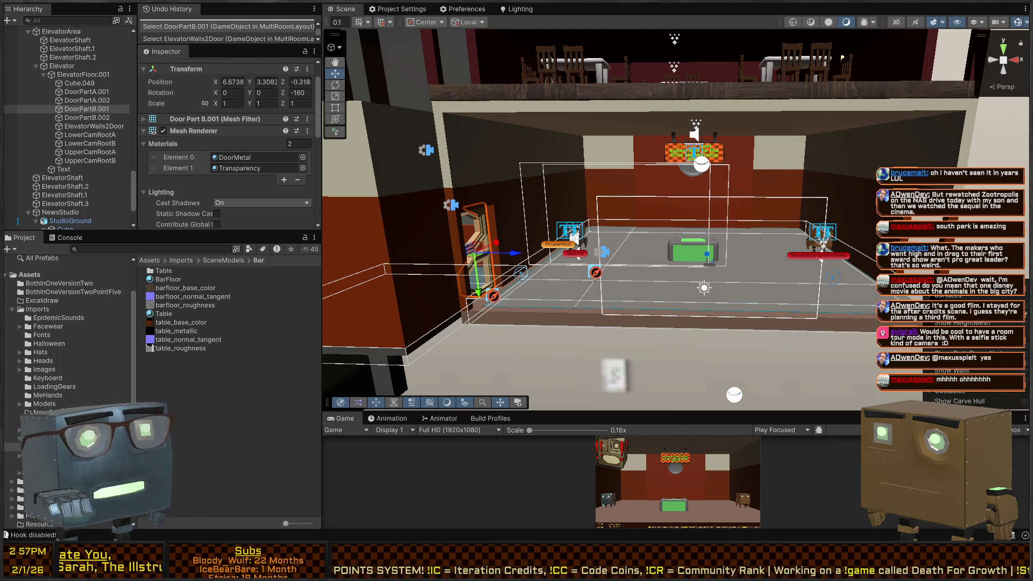
{"action": "right_click", "coordinate": [634, 184]}
Turn the Scene view toward the studio room and clear the current selection.
{"action": "left_click_drag", "start_coordinate": [634, 184], "coordinate": [710, 190]}
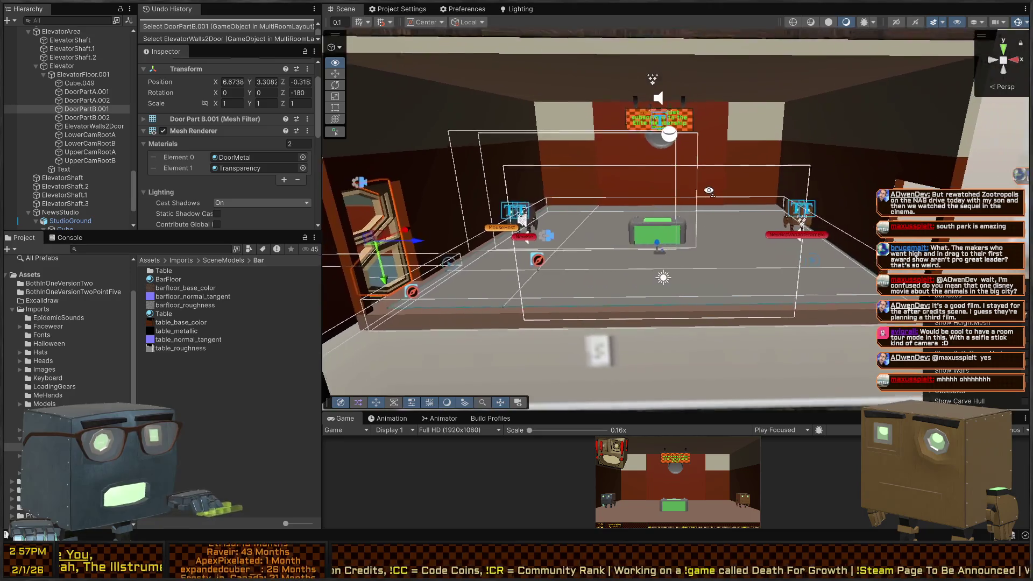
{"action": "key", "text": "s"}
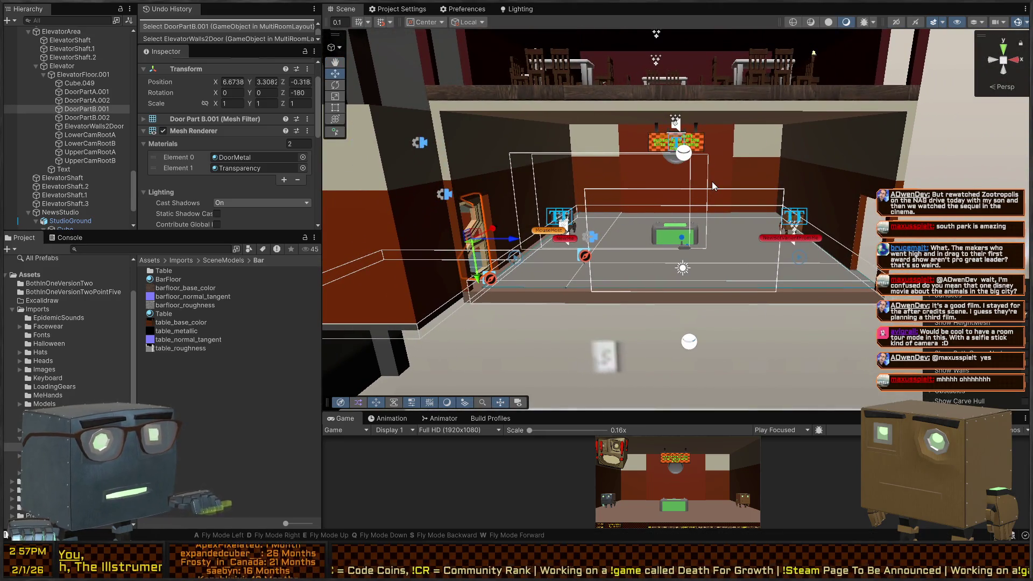
{"action": "left_click", "coordinate": [886, 135]}
{"action": "mouse_move", "coordinate": [886, 135]}
{"action": "left_mouse_down"}
{"action": "mouse_move", "coordinate": [851, 142]}
{"action": "mouse_move", "coordinate": [883, 157]}
{"action": "mouse_move", "coordinate": [889, 130]}
{"action": "left_mouse_up"}
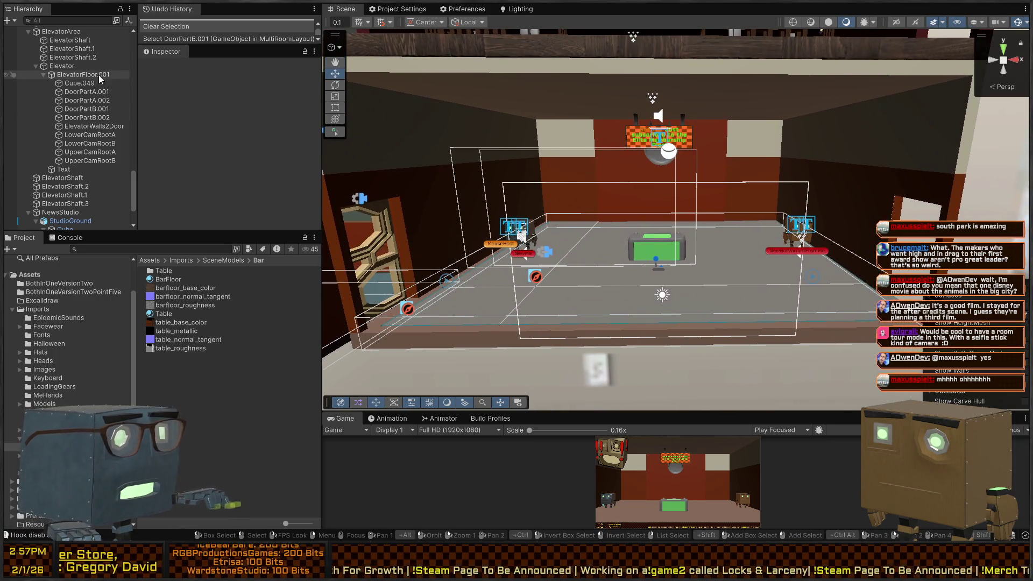
Select ChatCanvas_Newsroom, then ChatCanvas, showing its 1920×1080 Rect Transform at 2.17, 3, 8.55.
{"action": "scroll", "coordinate": [89, 118], "scroll_direction": "down", "scroll_amount": 10}
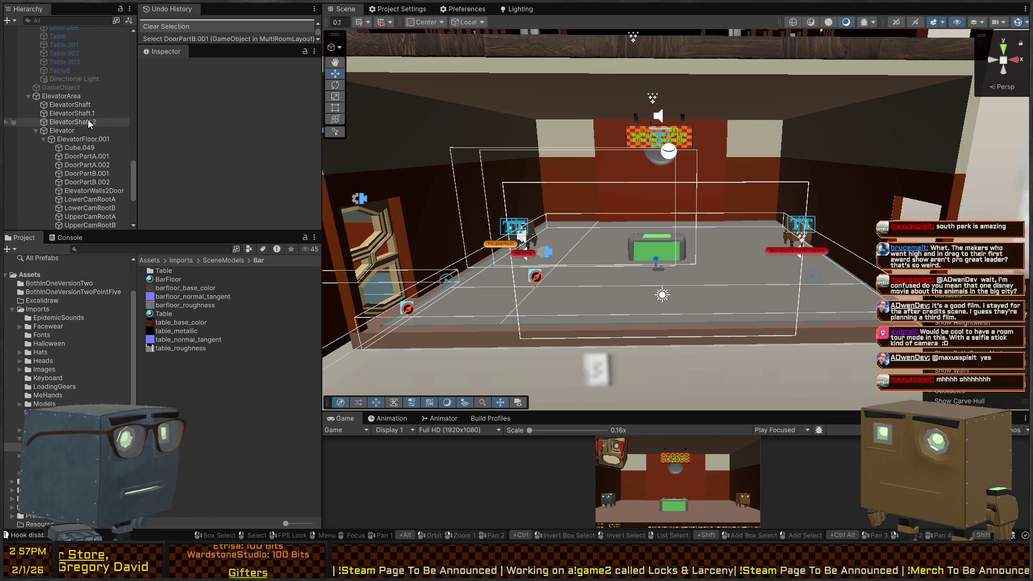
{"action": "scroll", "coordinate": [81, 118], "scroll_direction": "up", "scroll_amount": 10}
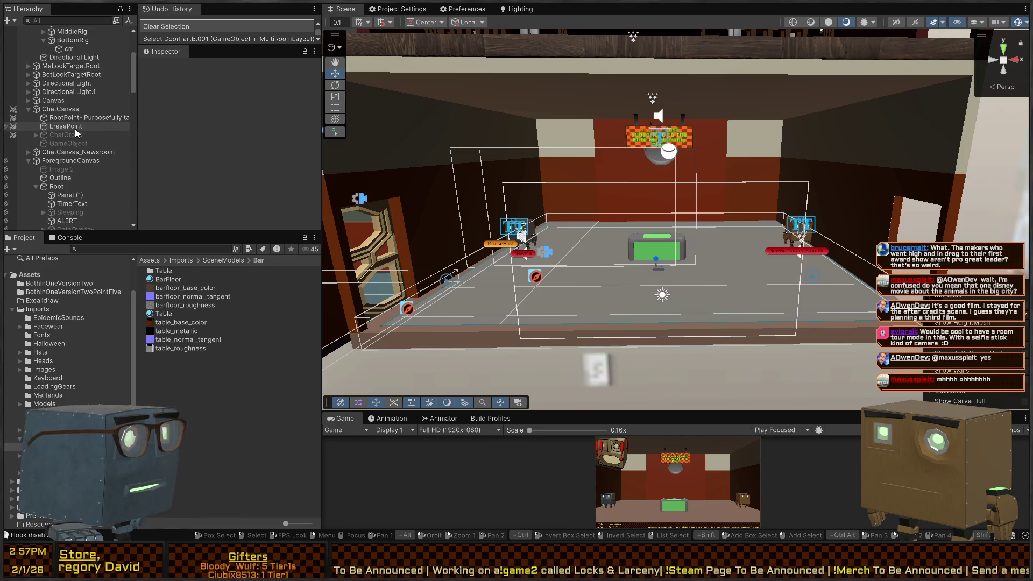
{"action": "left_click", "coordinate": [81, 153]}
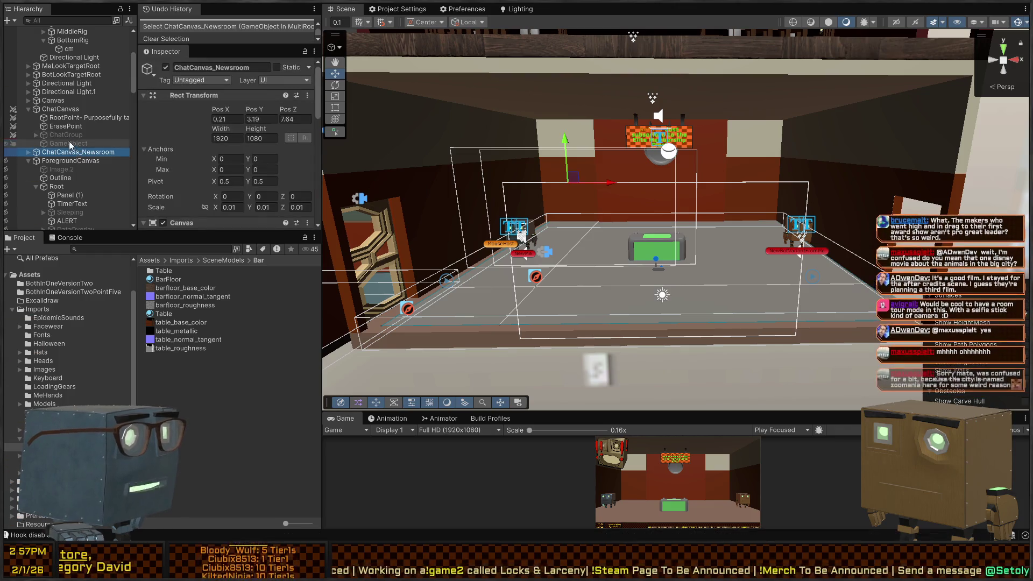
{"action": "left_click", "coordinate": [62, 110]}
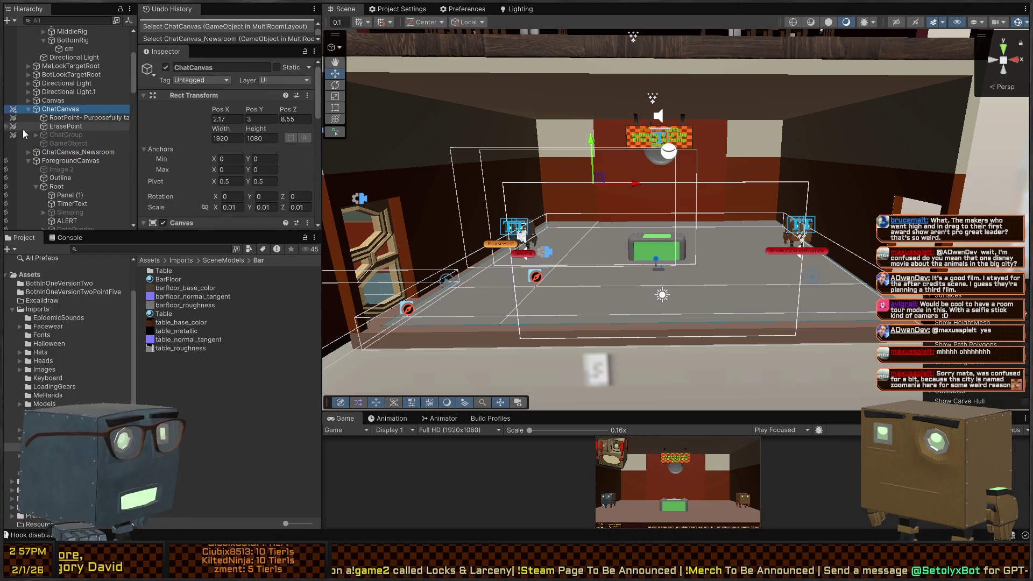